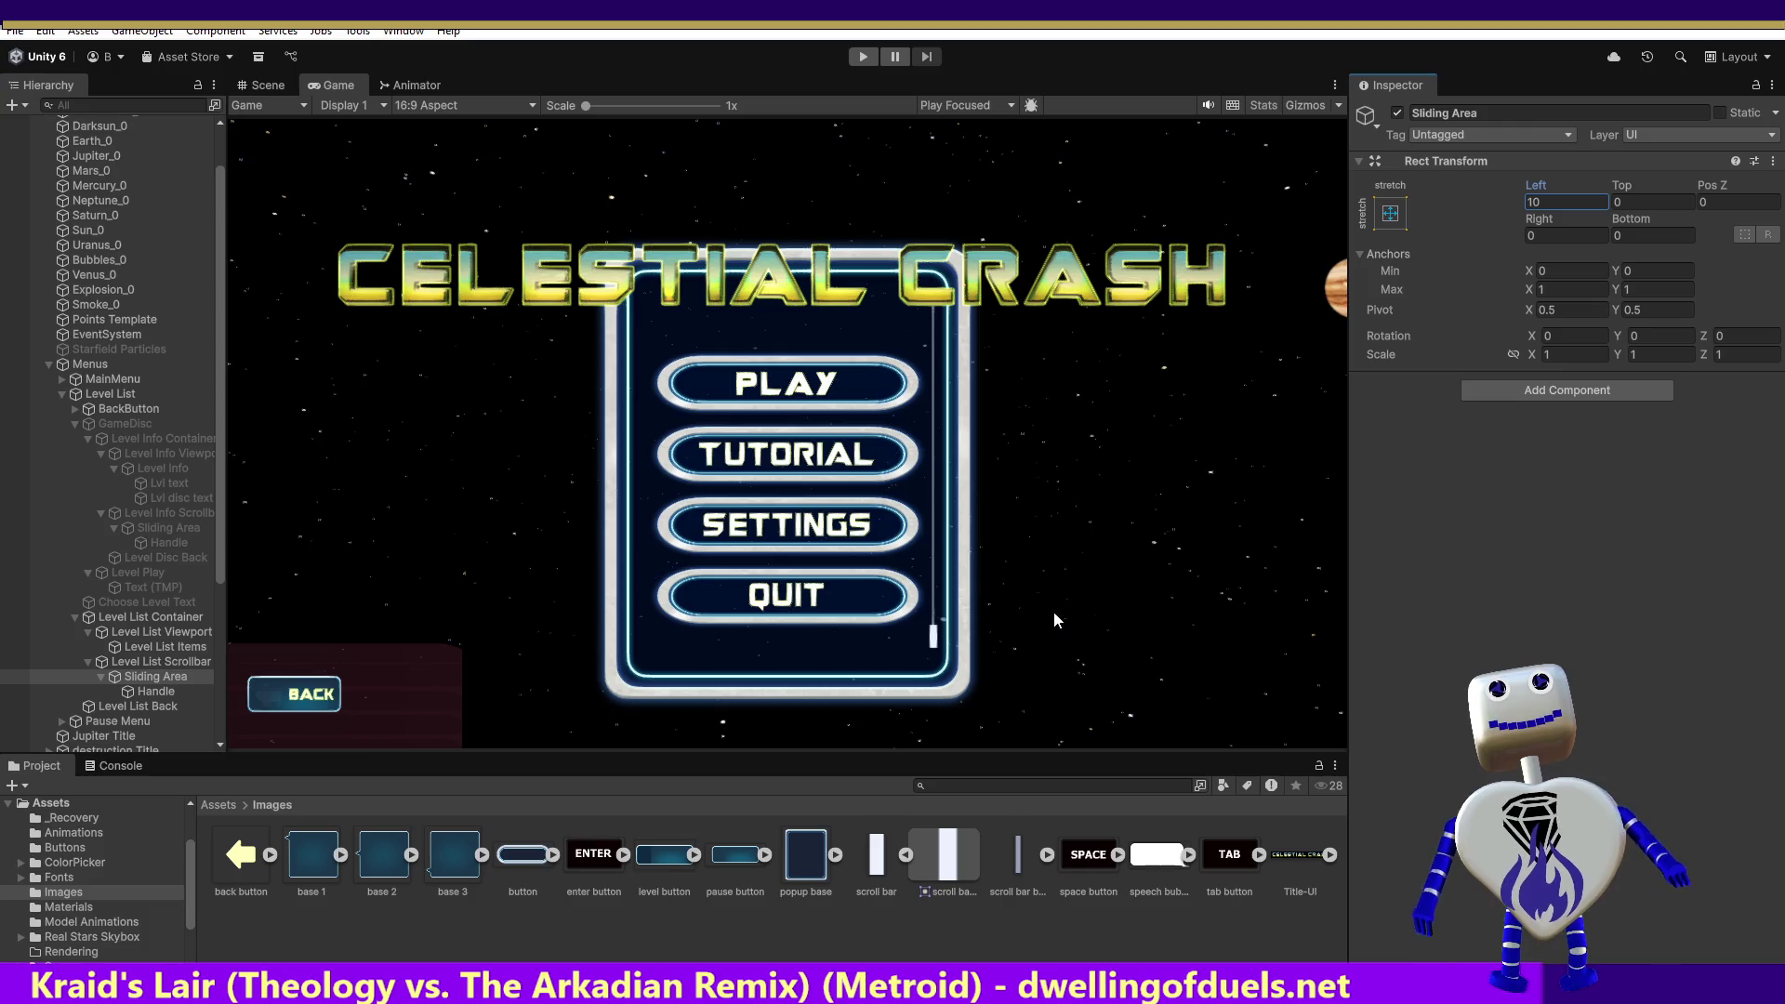
- Set the Sliding Area's Rect Transform Bottom offset to 300
left_click(1627, 235)
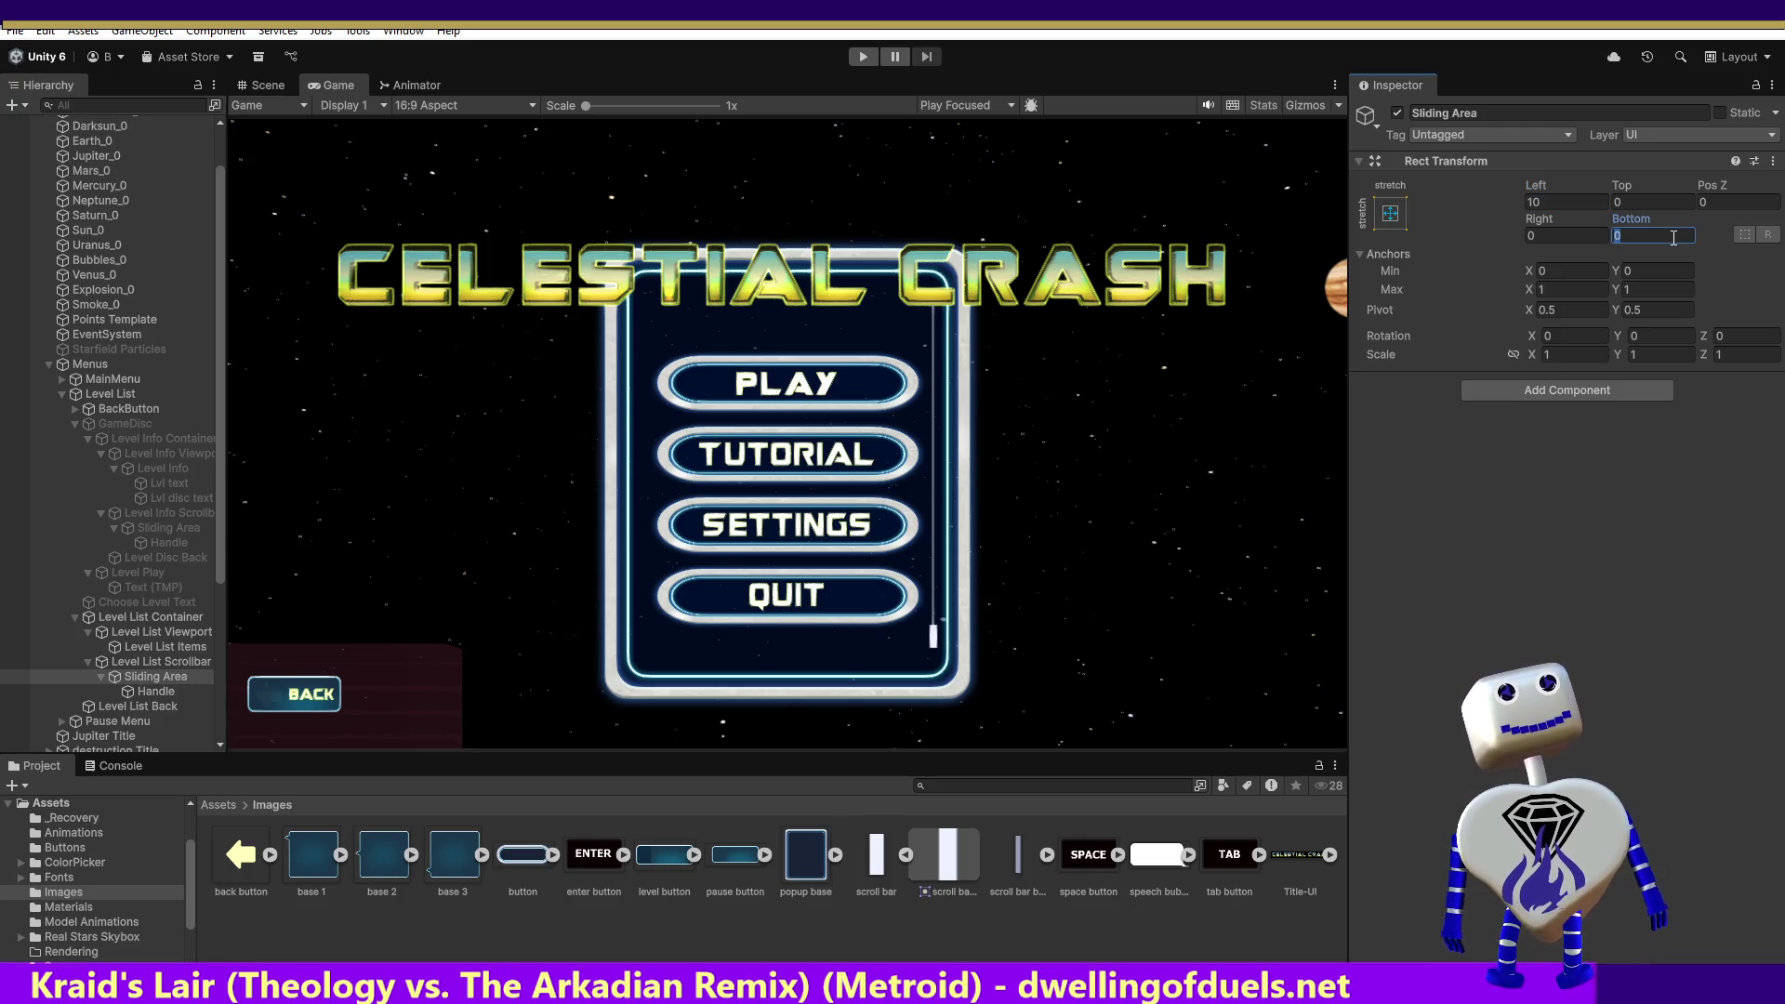
type("50")
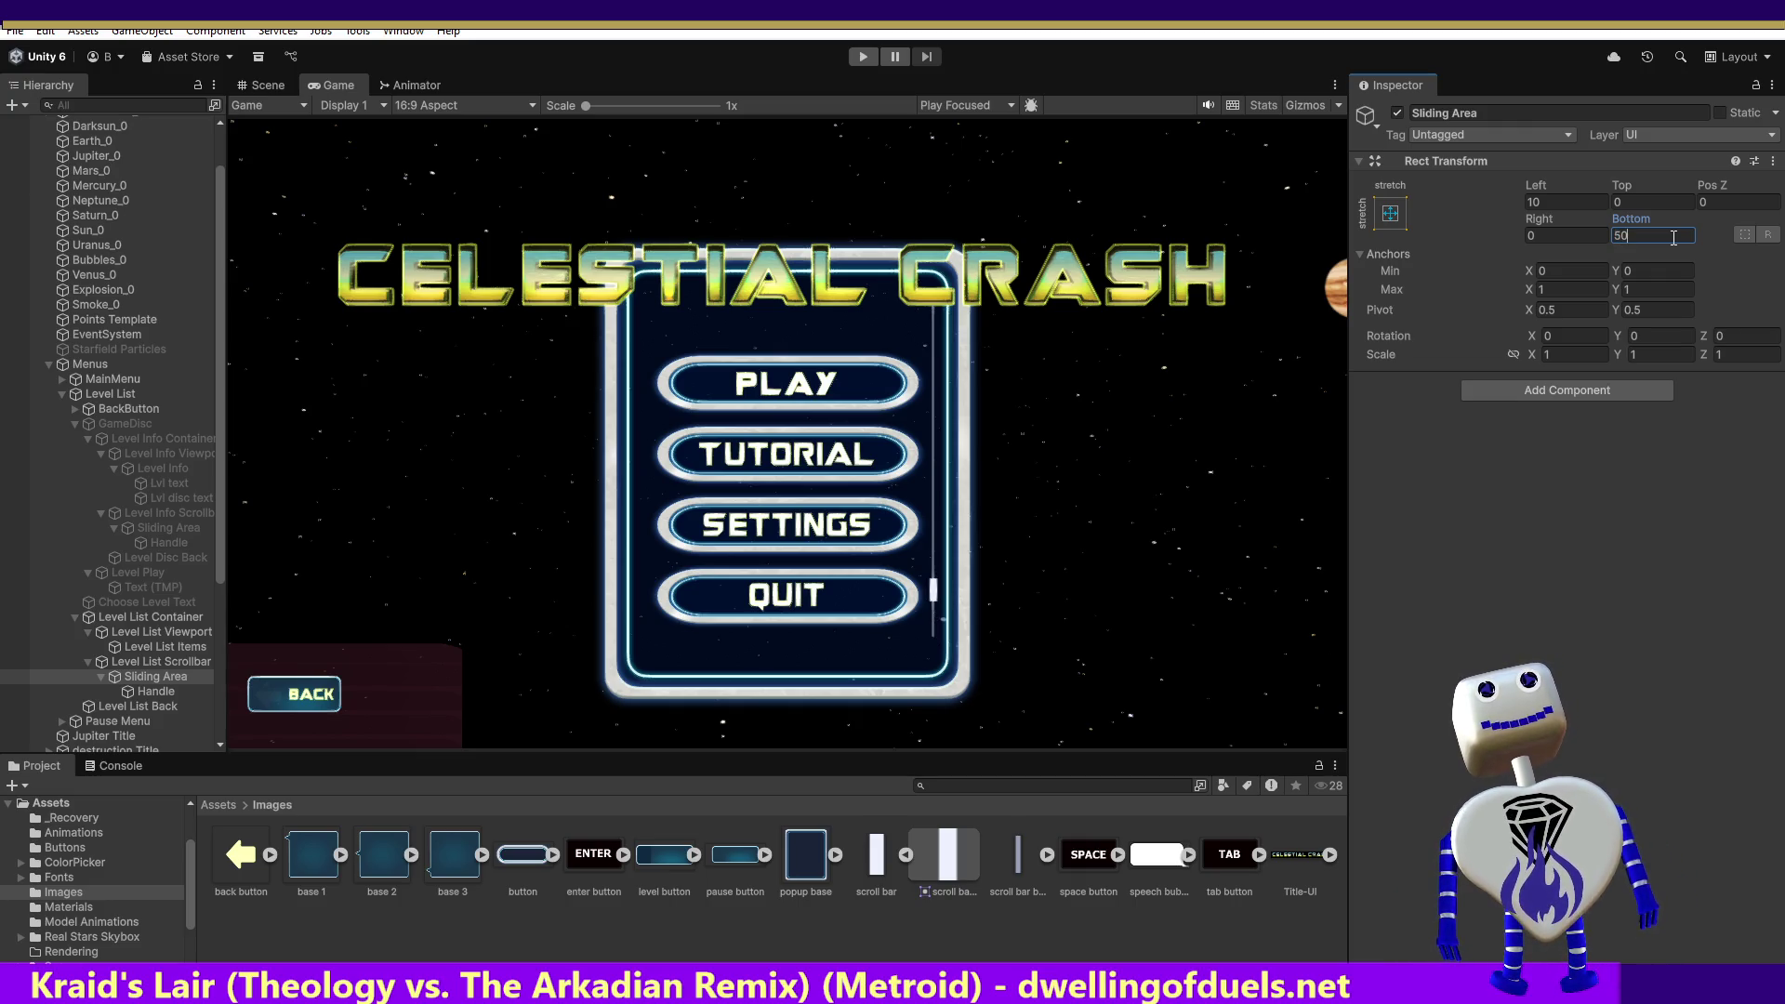
type("0")
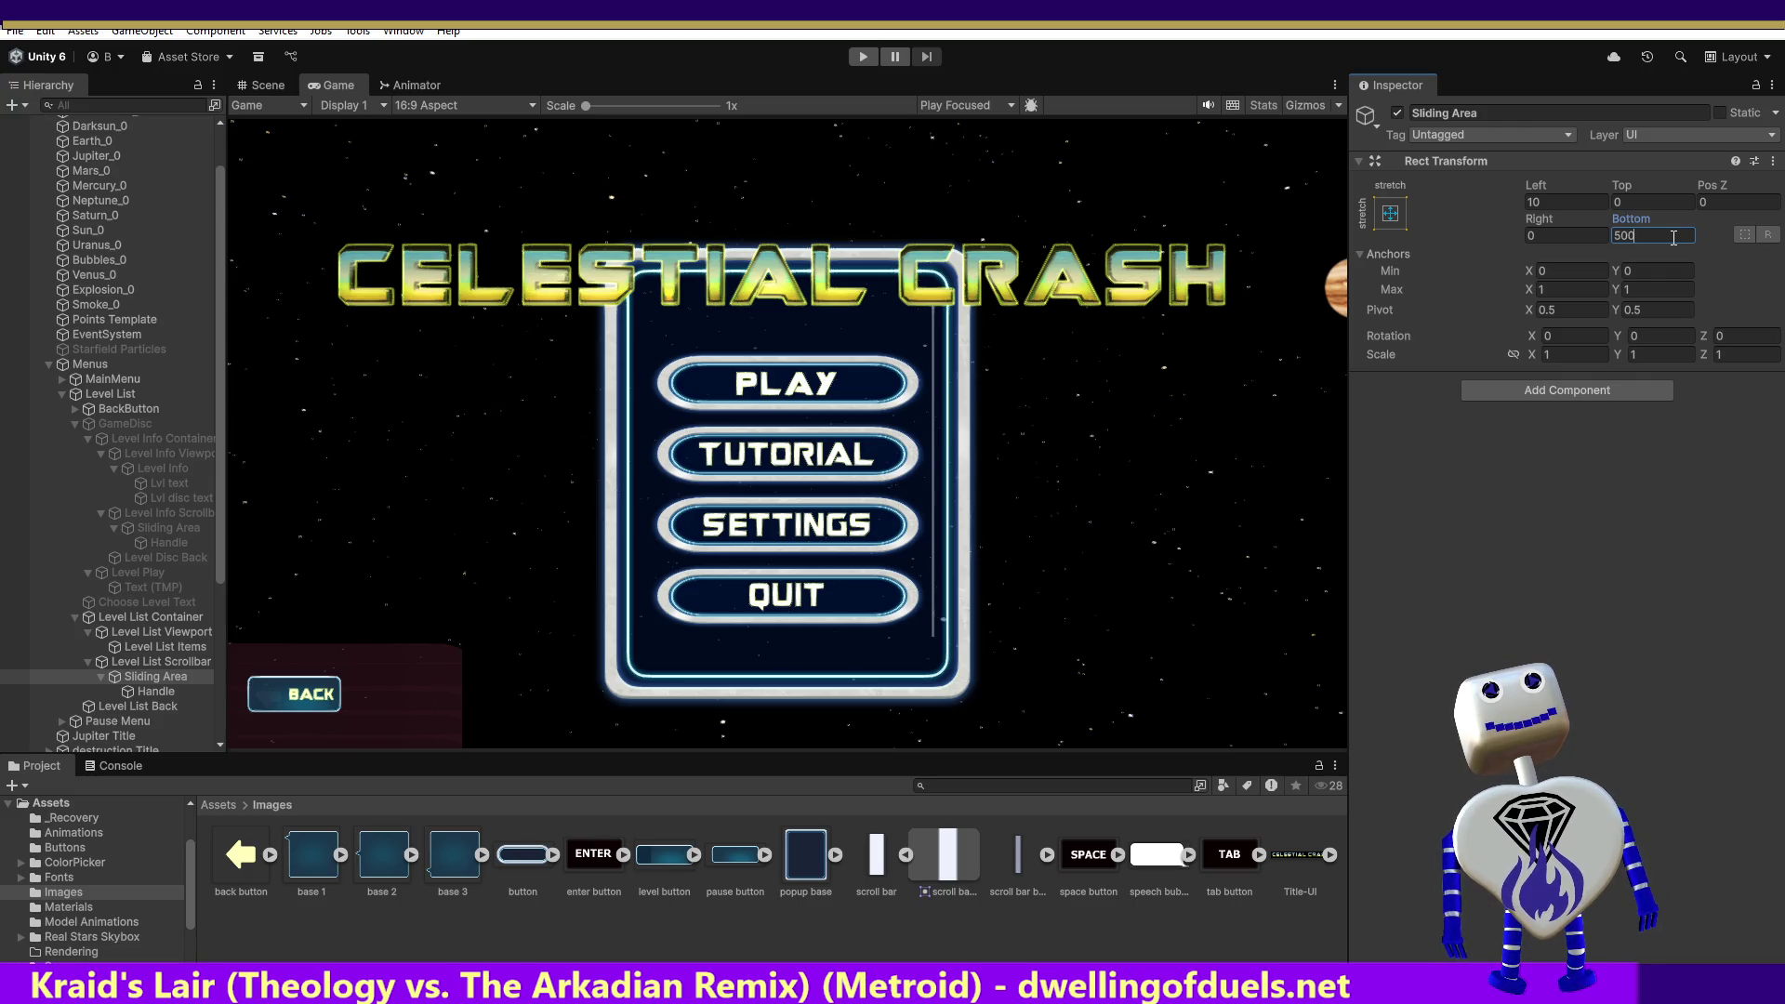
key("BackSpace")
key("BackSpace")
type("3")
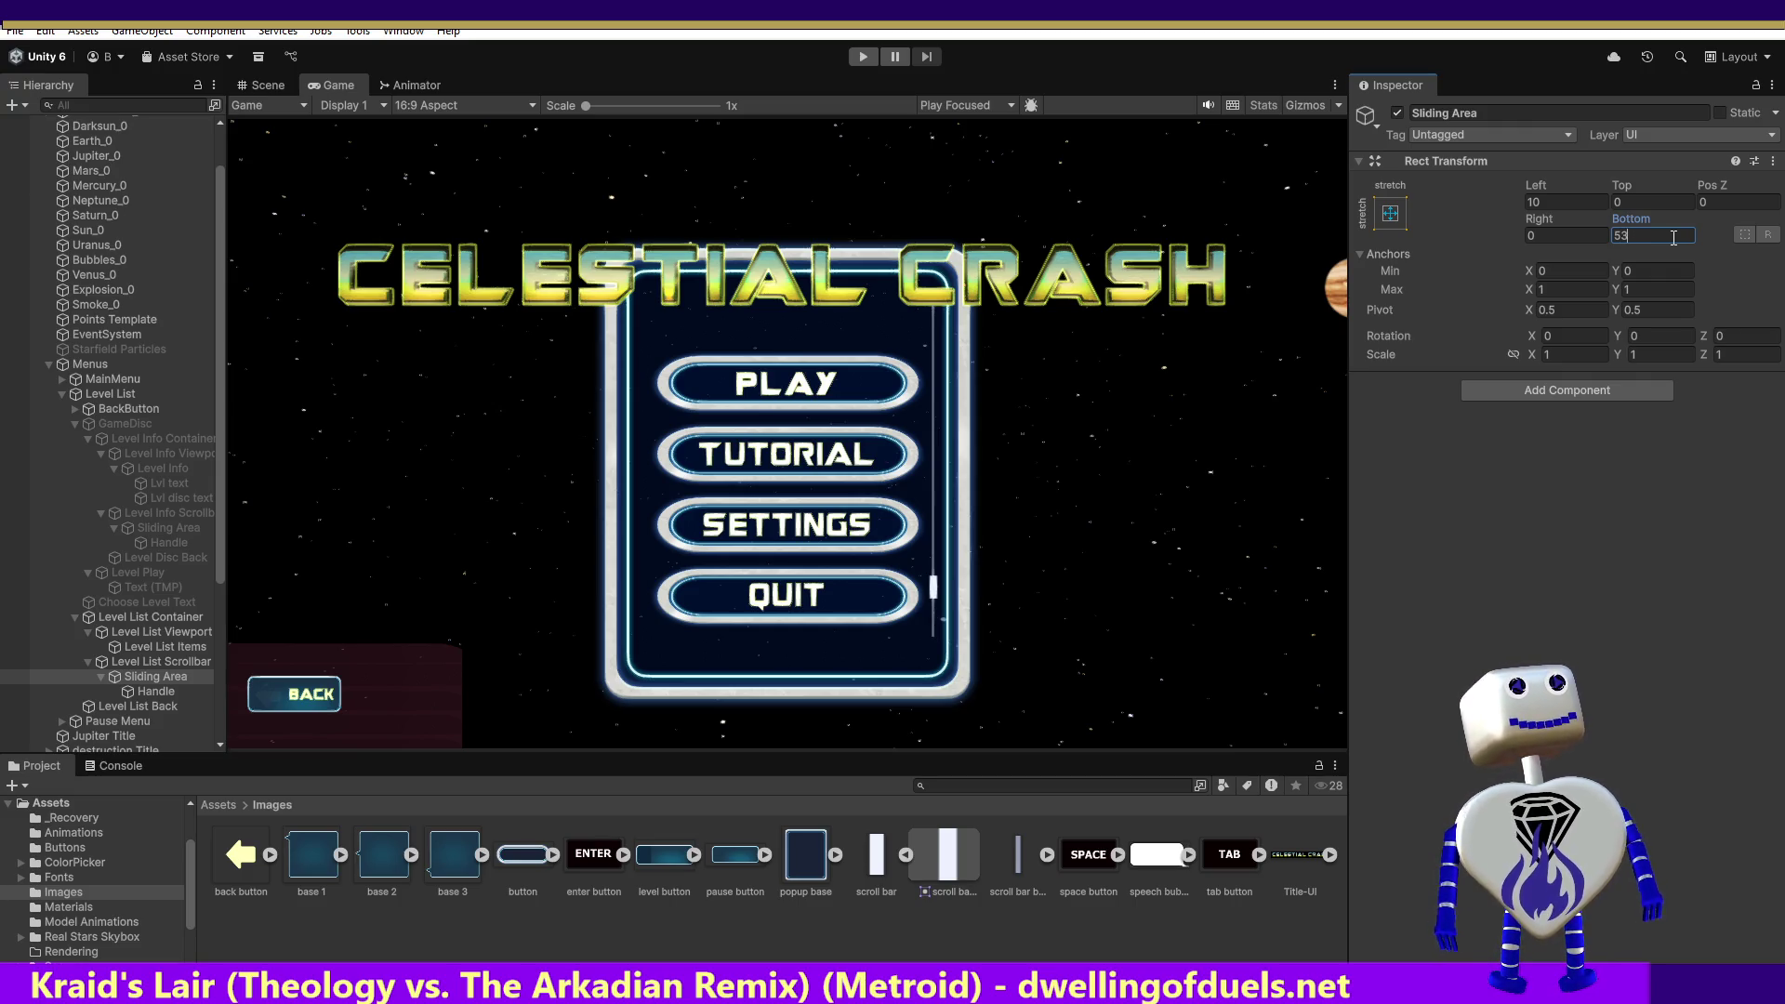
key("BackSpace")
key("BackSpace")
type("300")
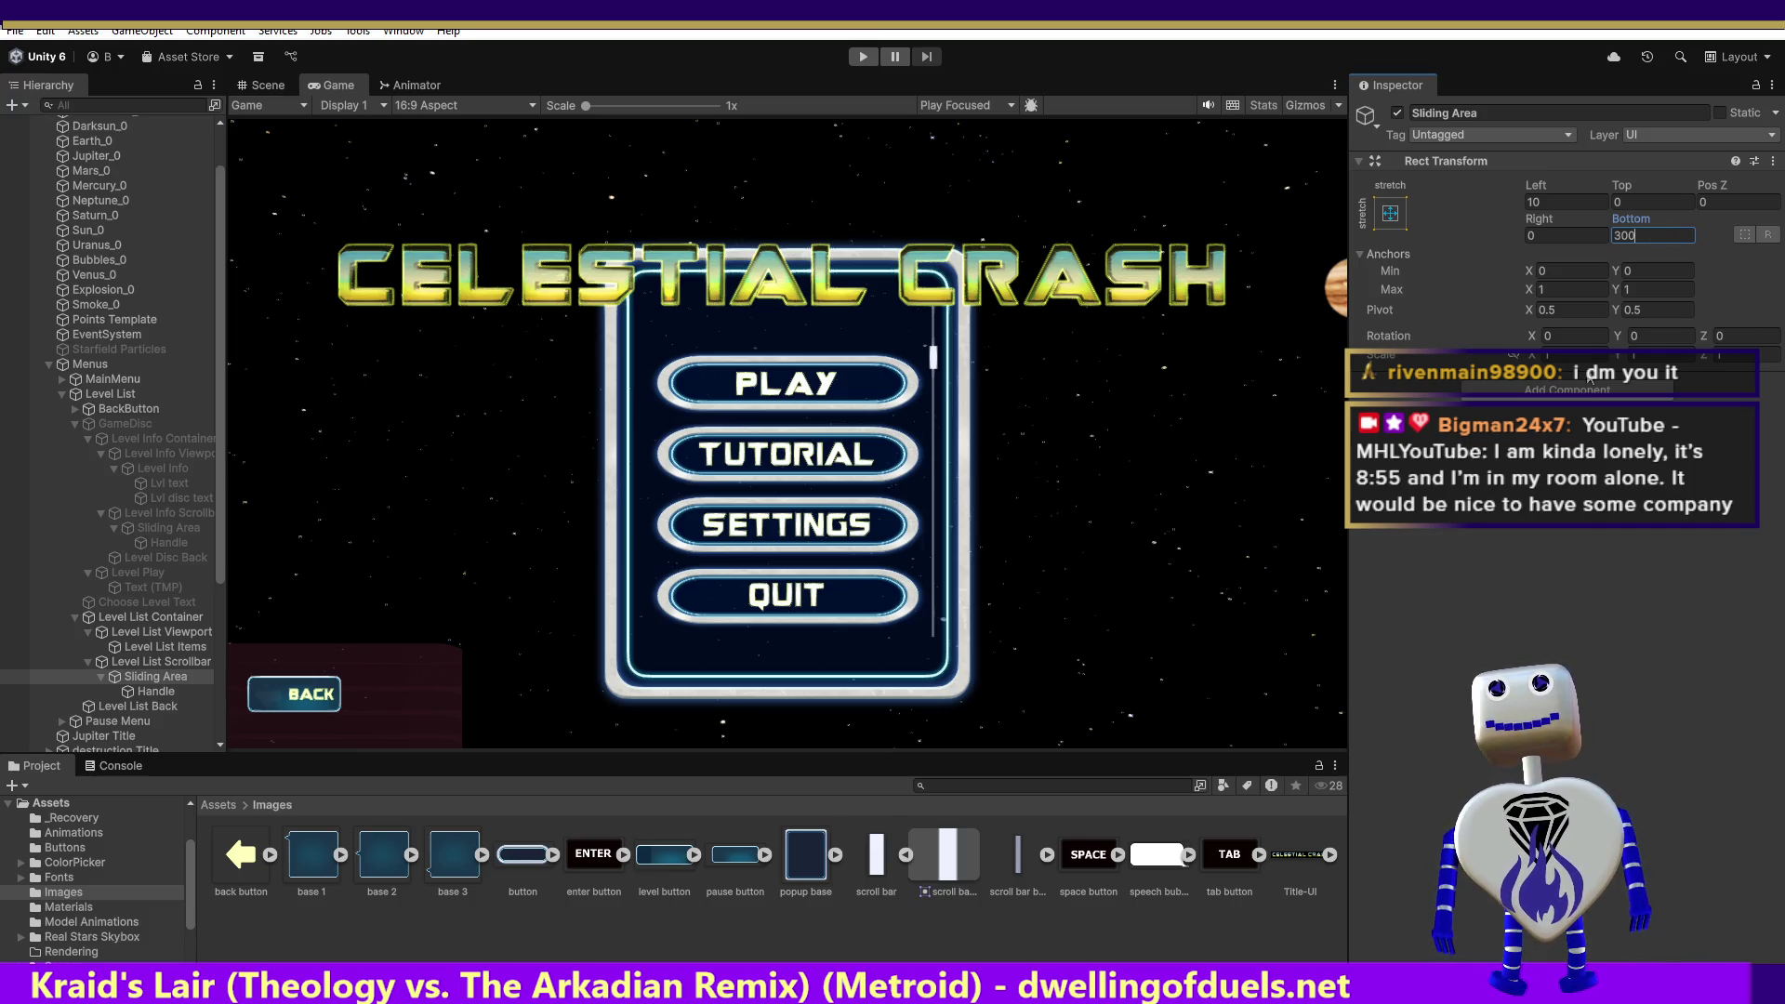
key("Return")
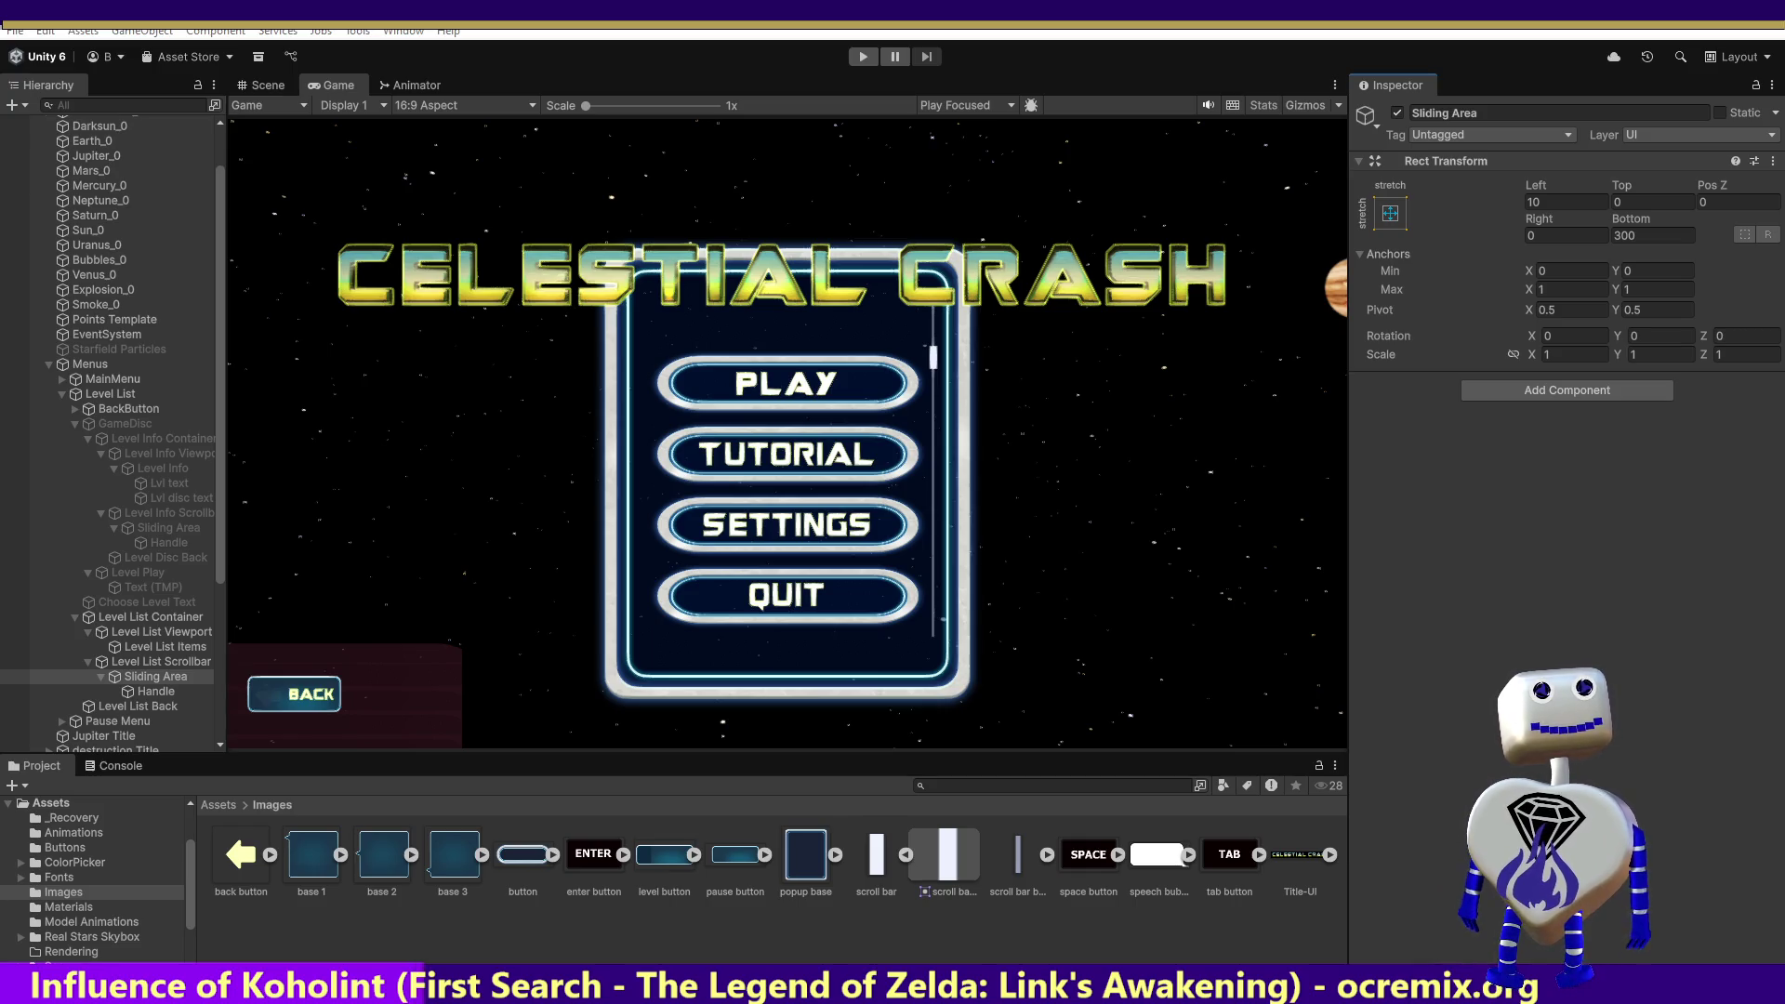
- Bring the Streamer Cinema browser window forward, maximize it, and open the Streams page
key("alt+Tab")
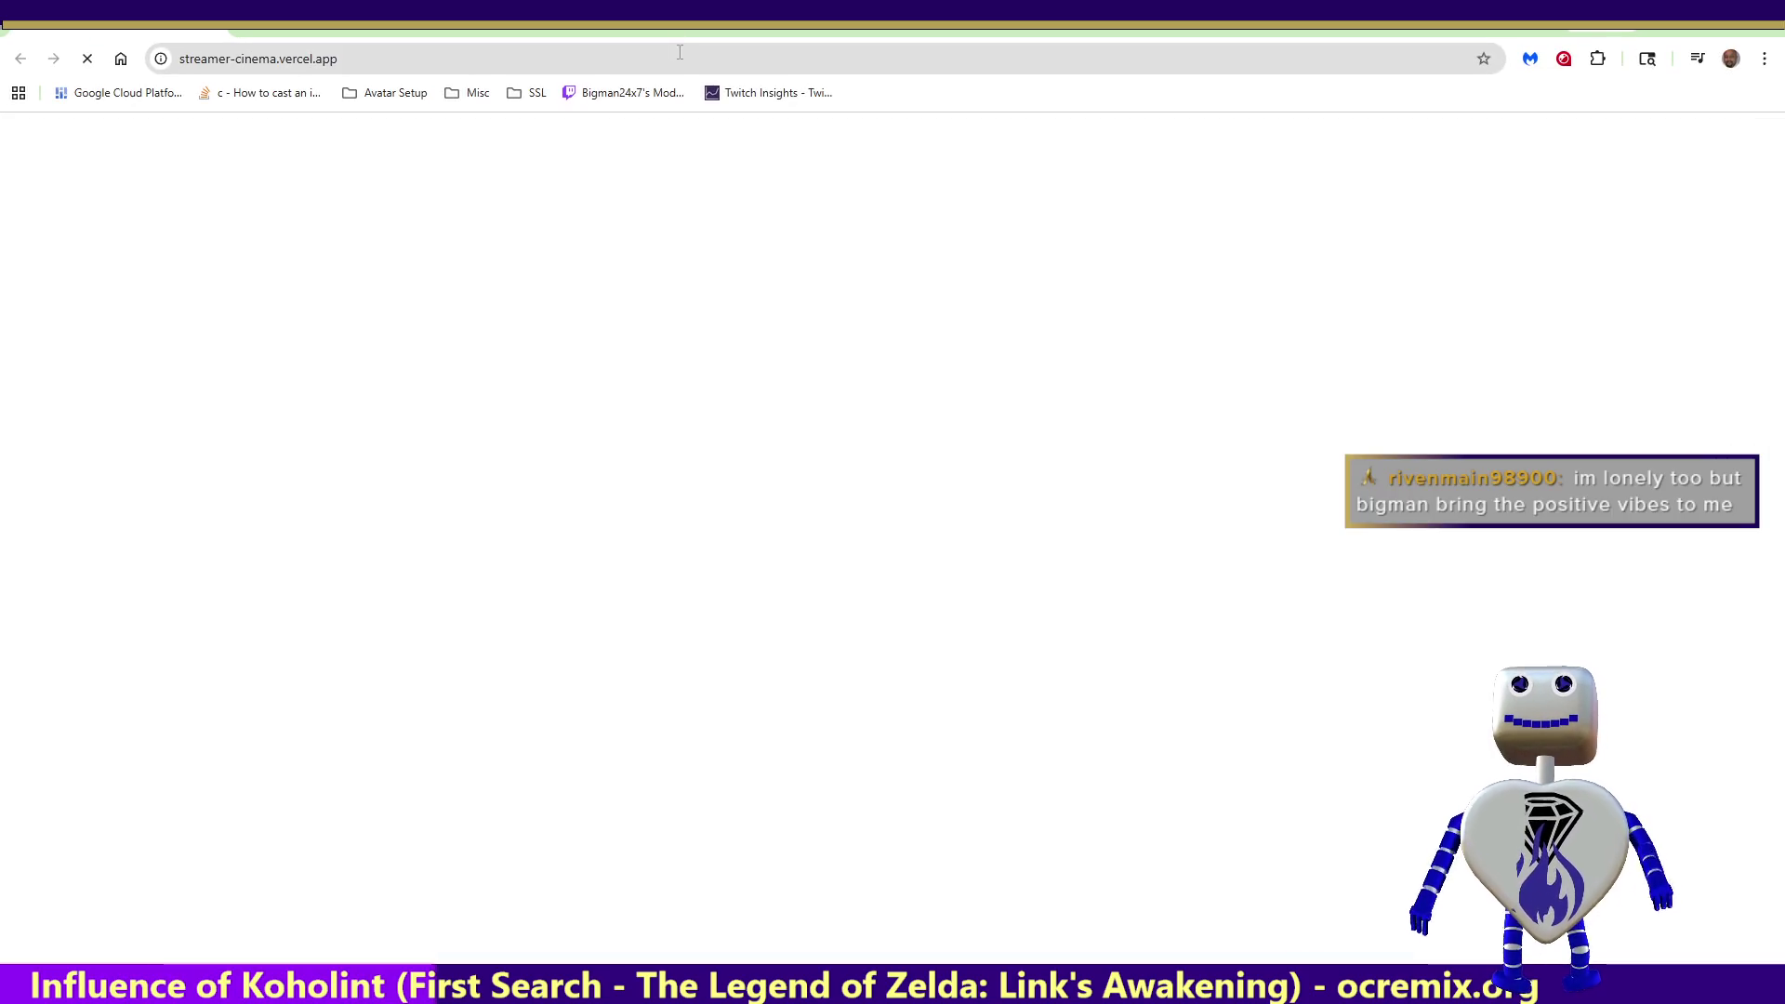
key("alt+Tab")
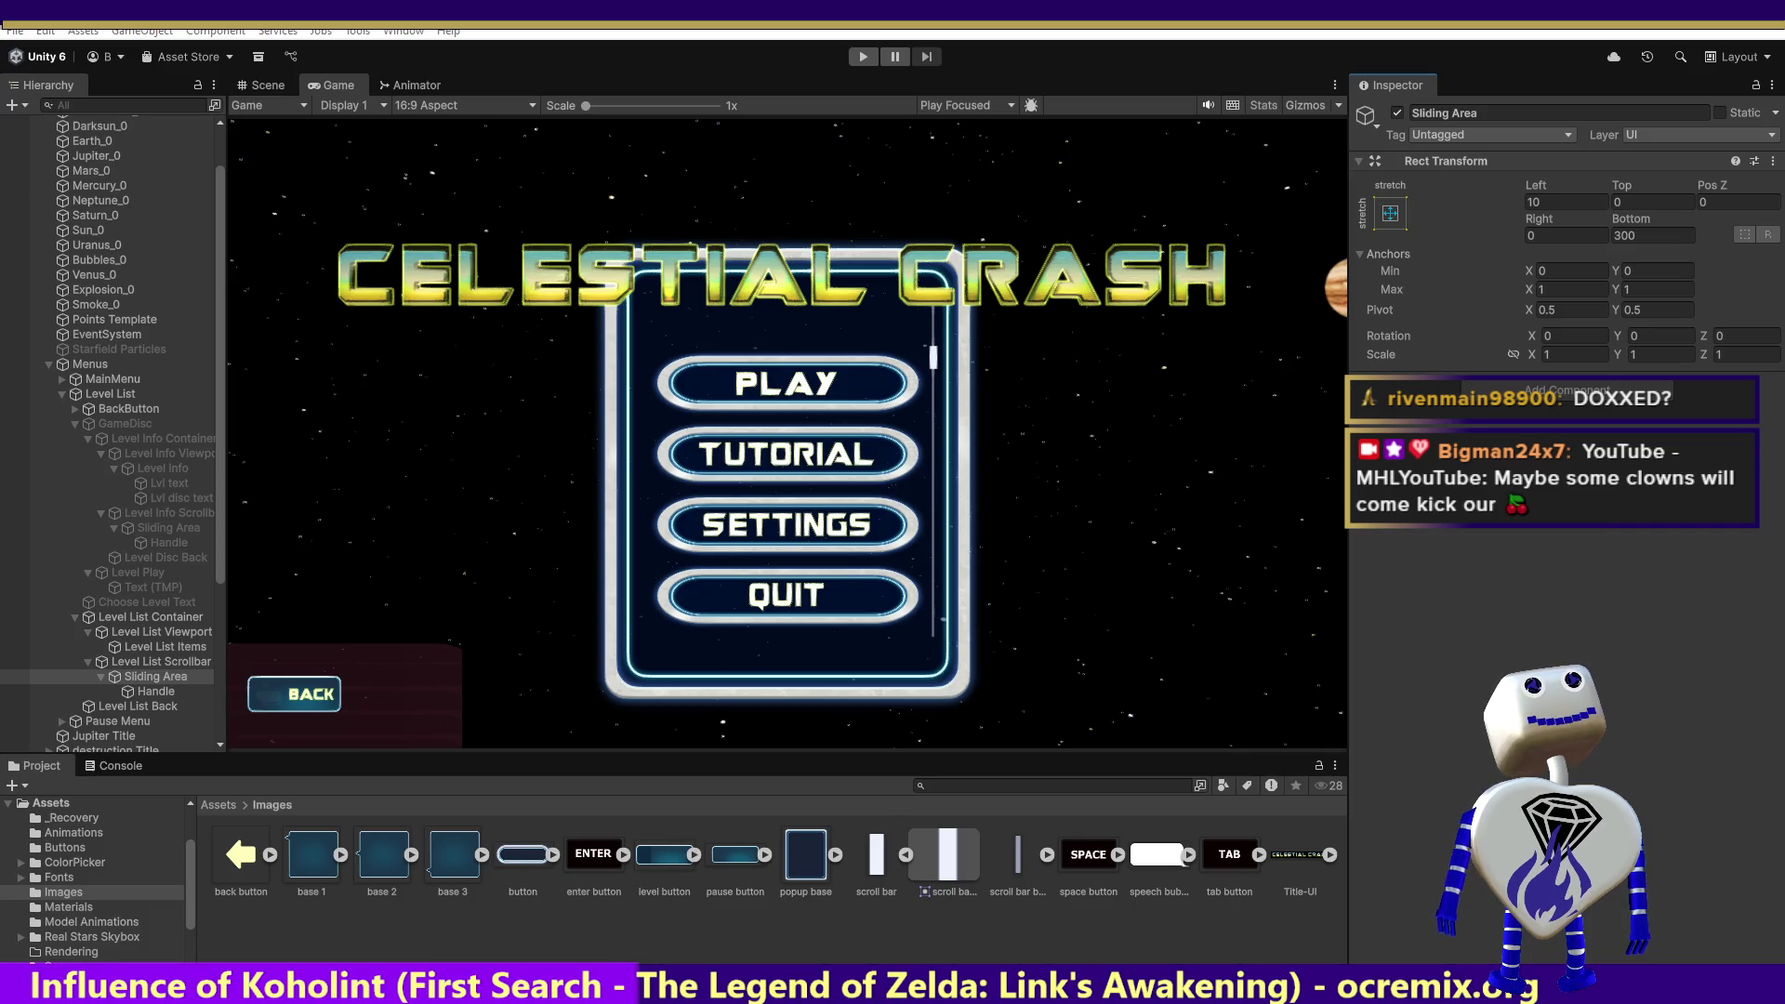
key("alt+Tab")
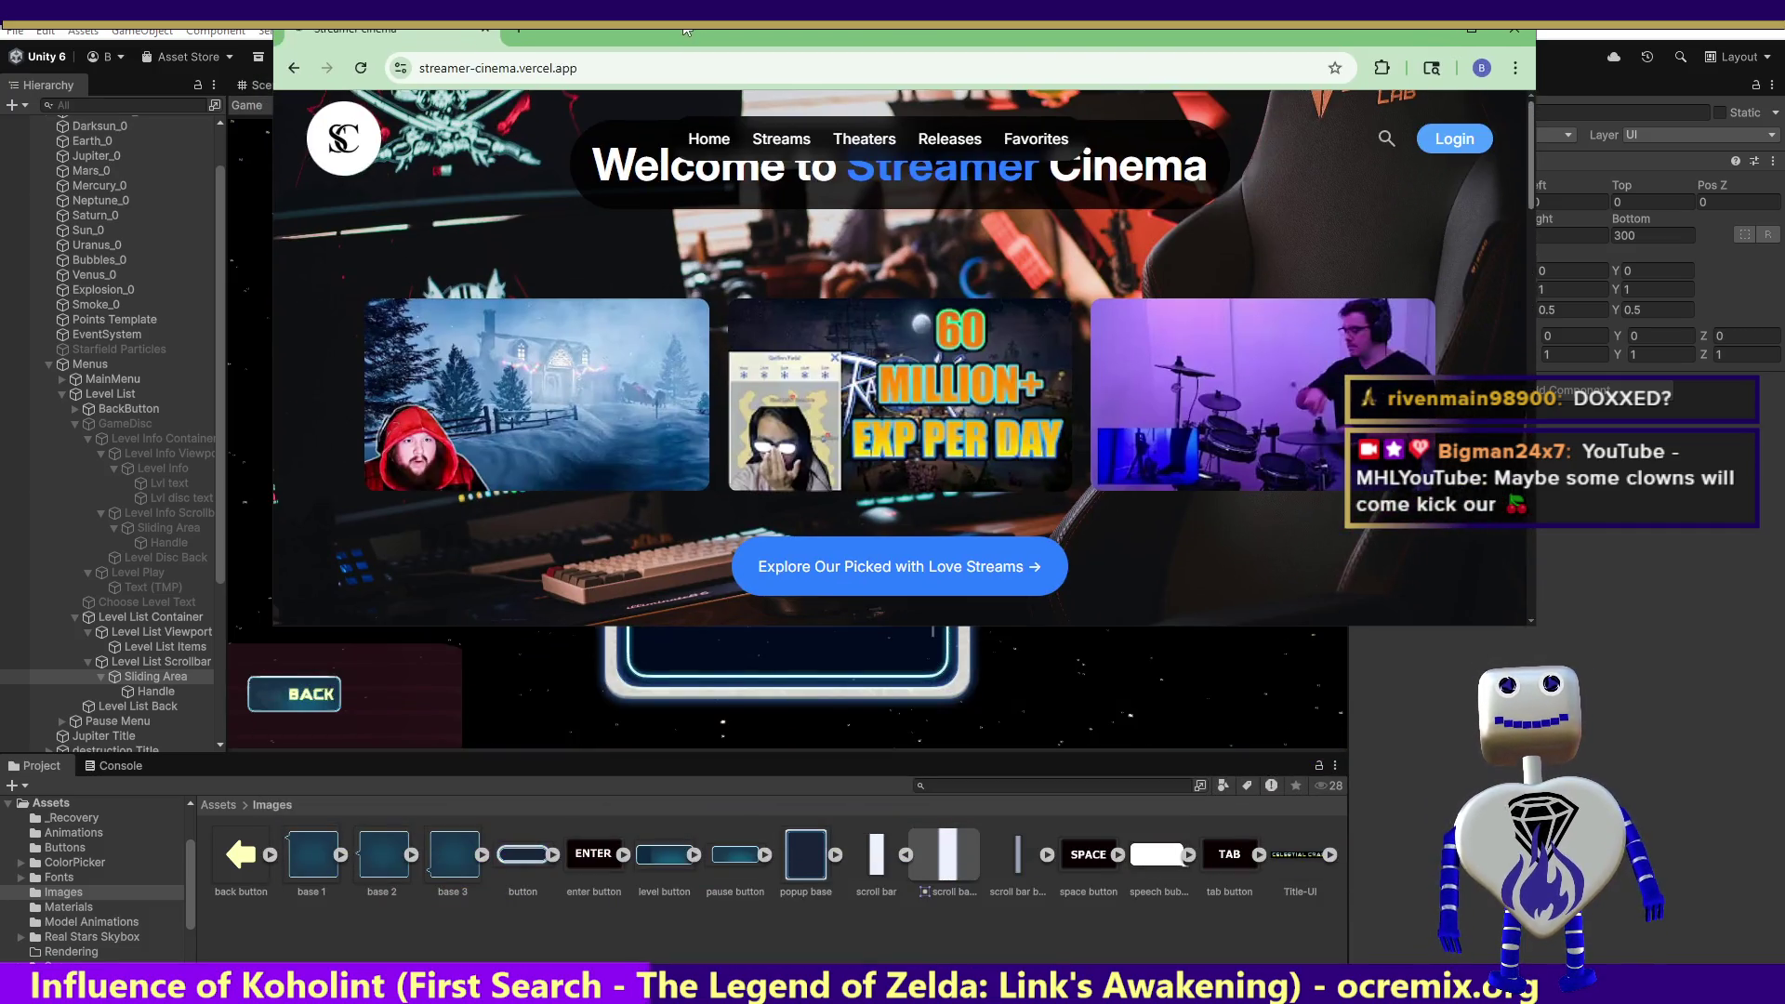
left_click(1471, 30)
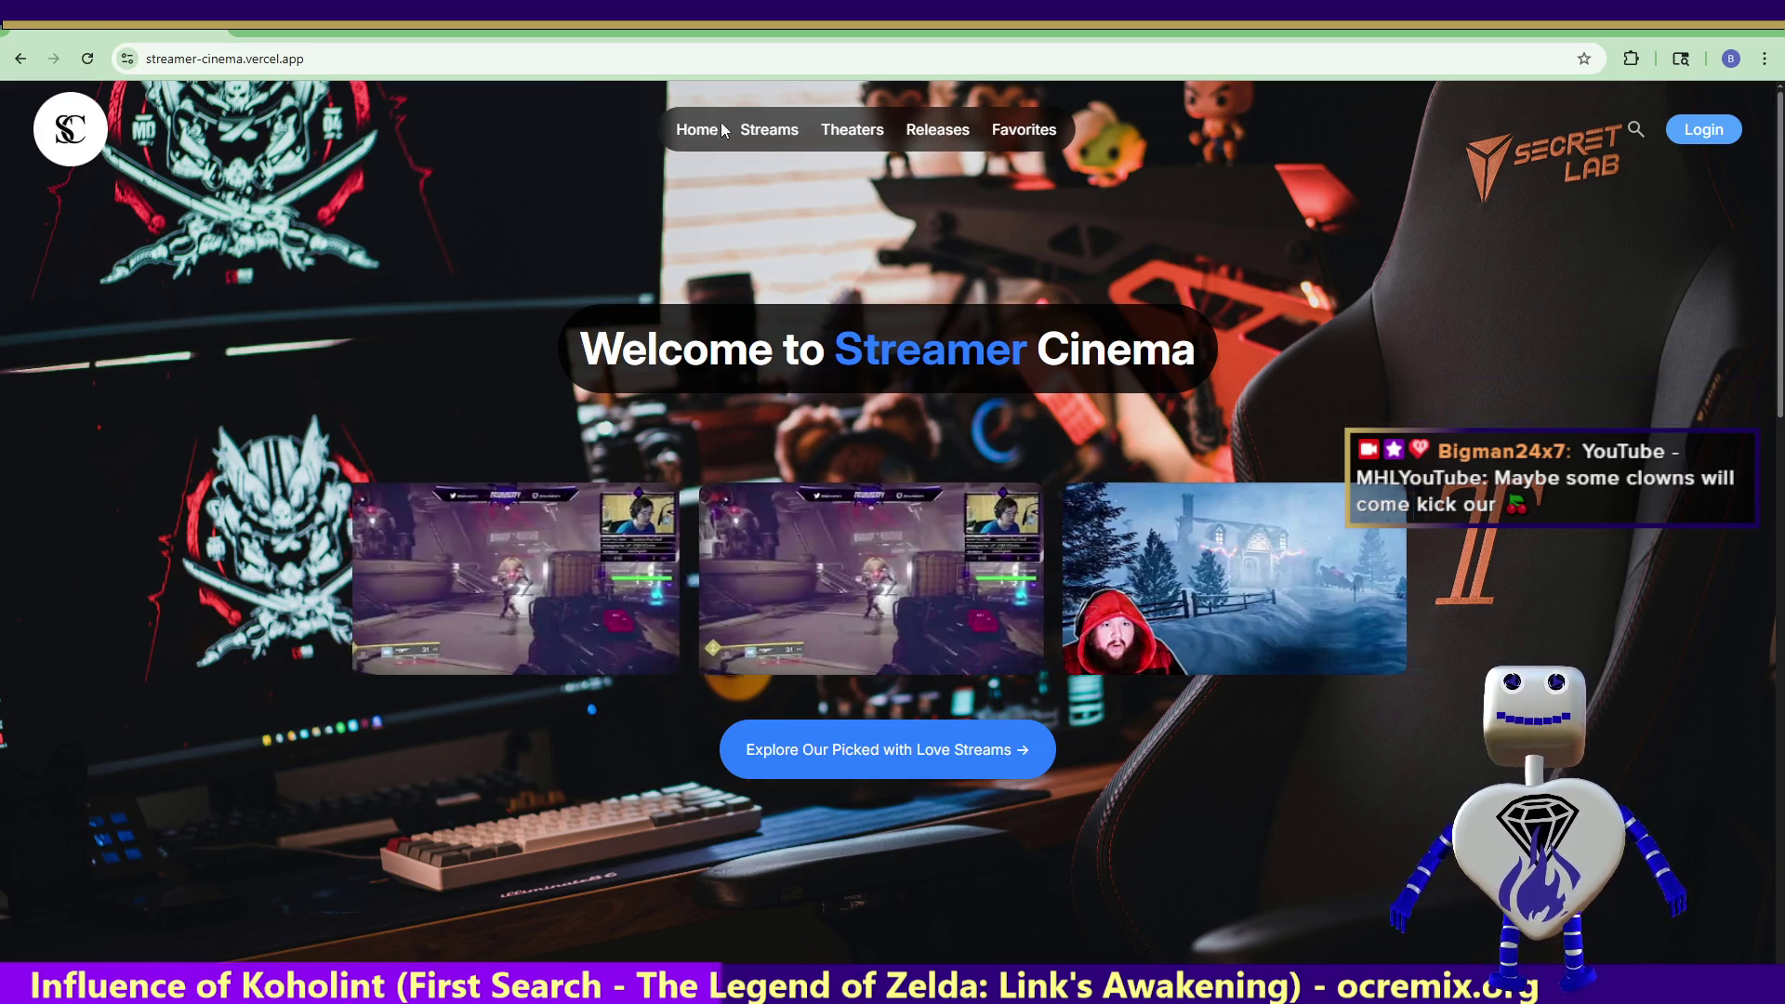
left_click(769, 133)
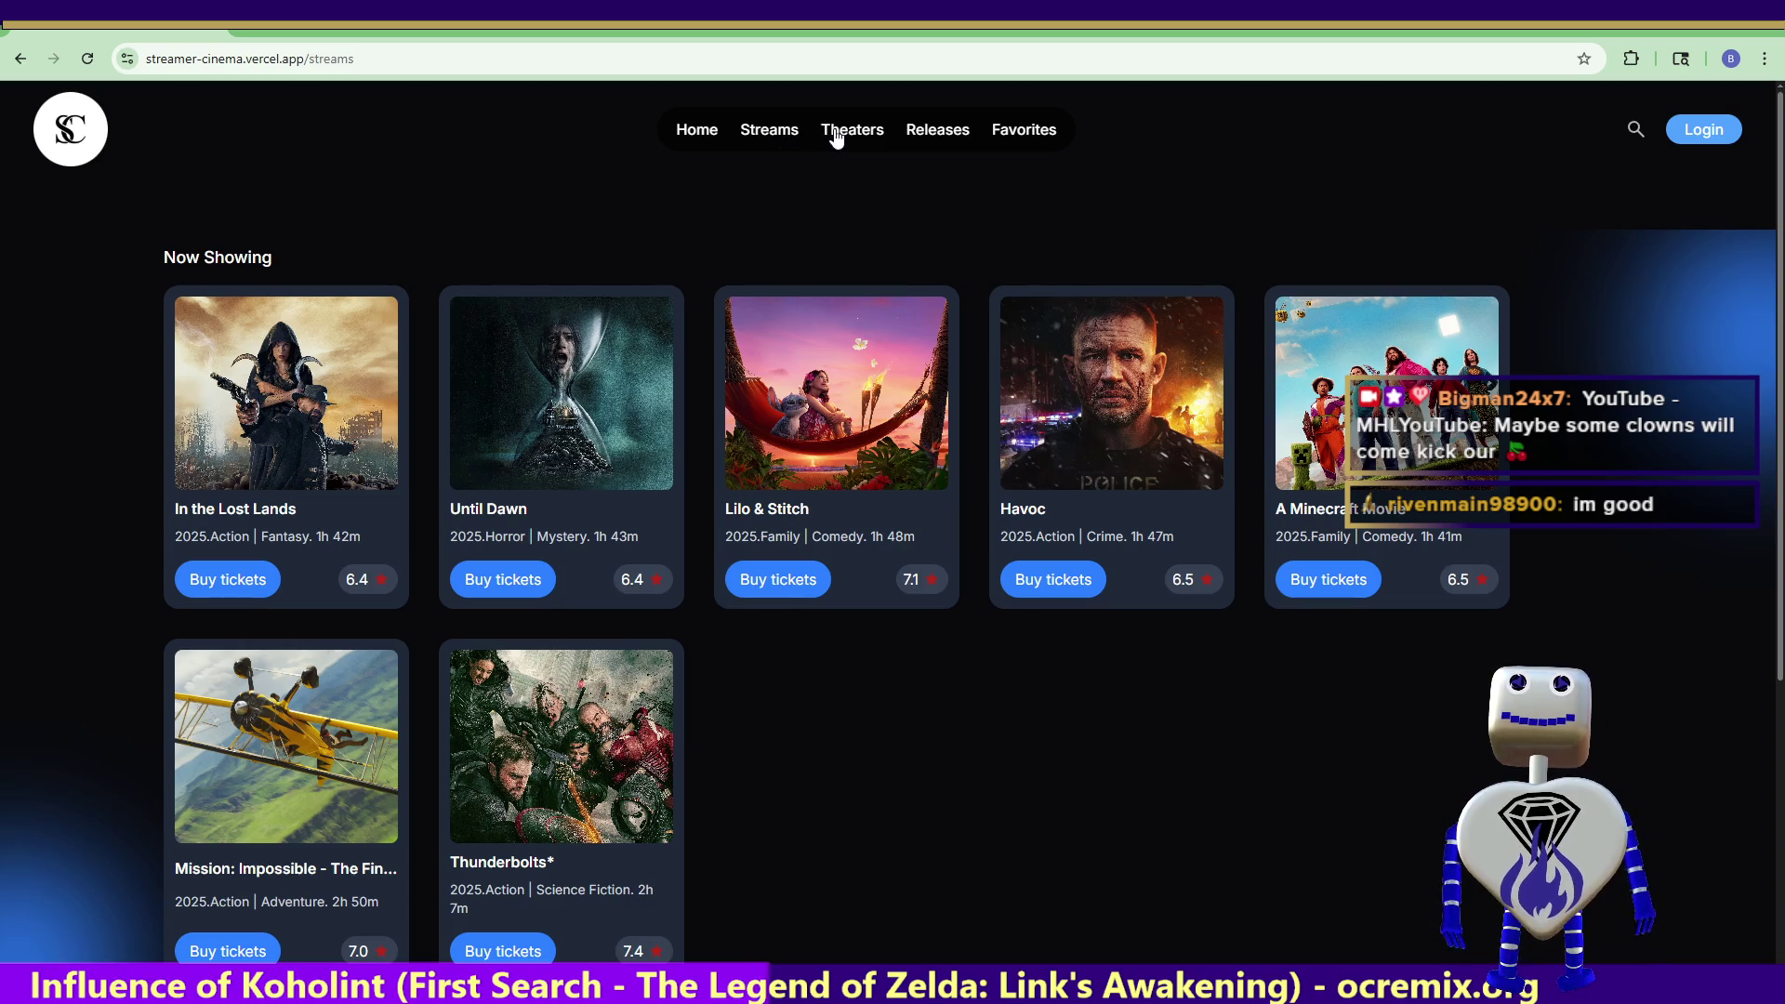
- Go to the Favorites page and open the In the Lost Lands movie details
scroll(836, 136, "up", 10)
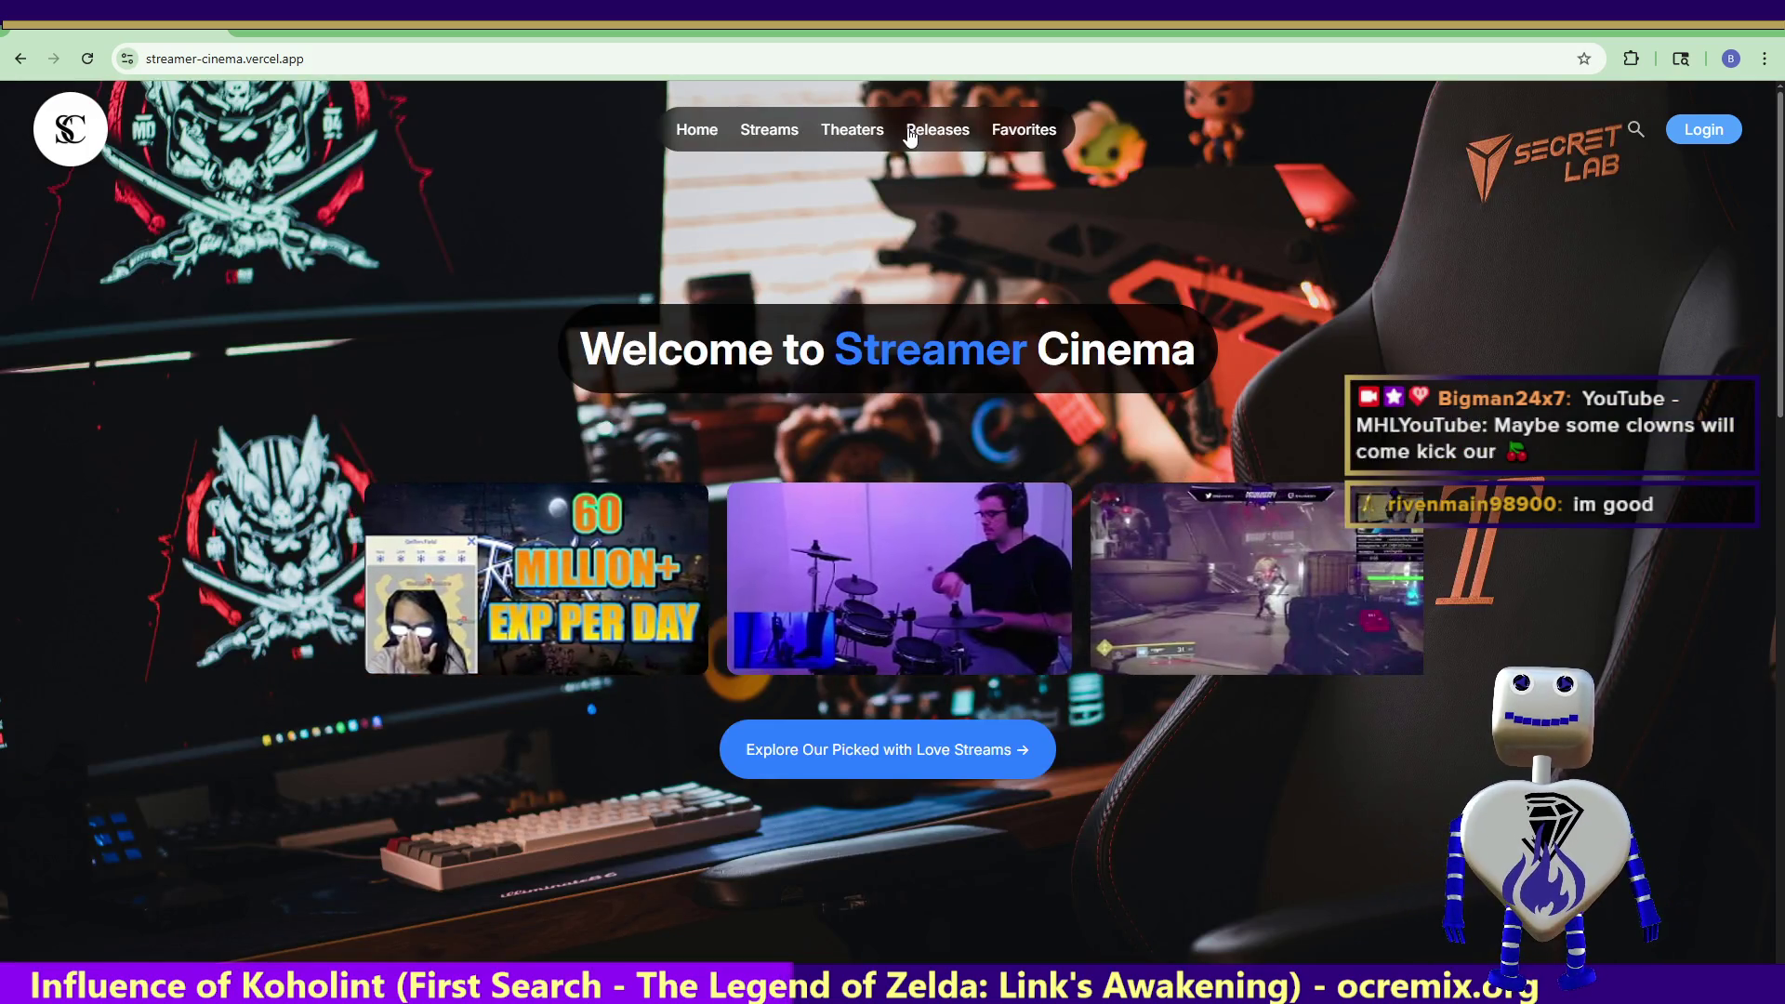
left_click(1009, 133)
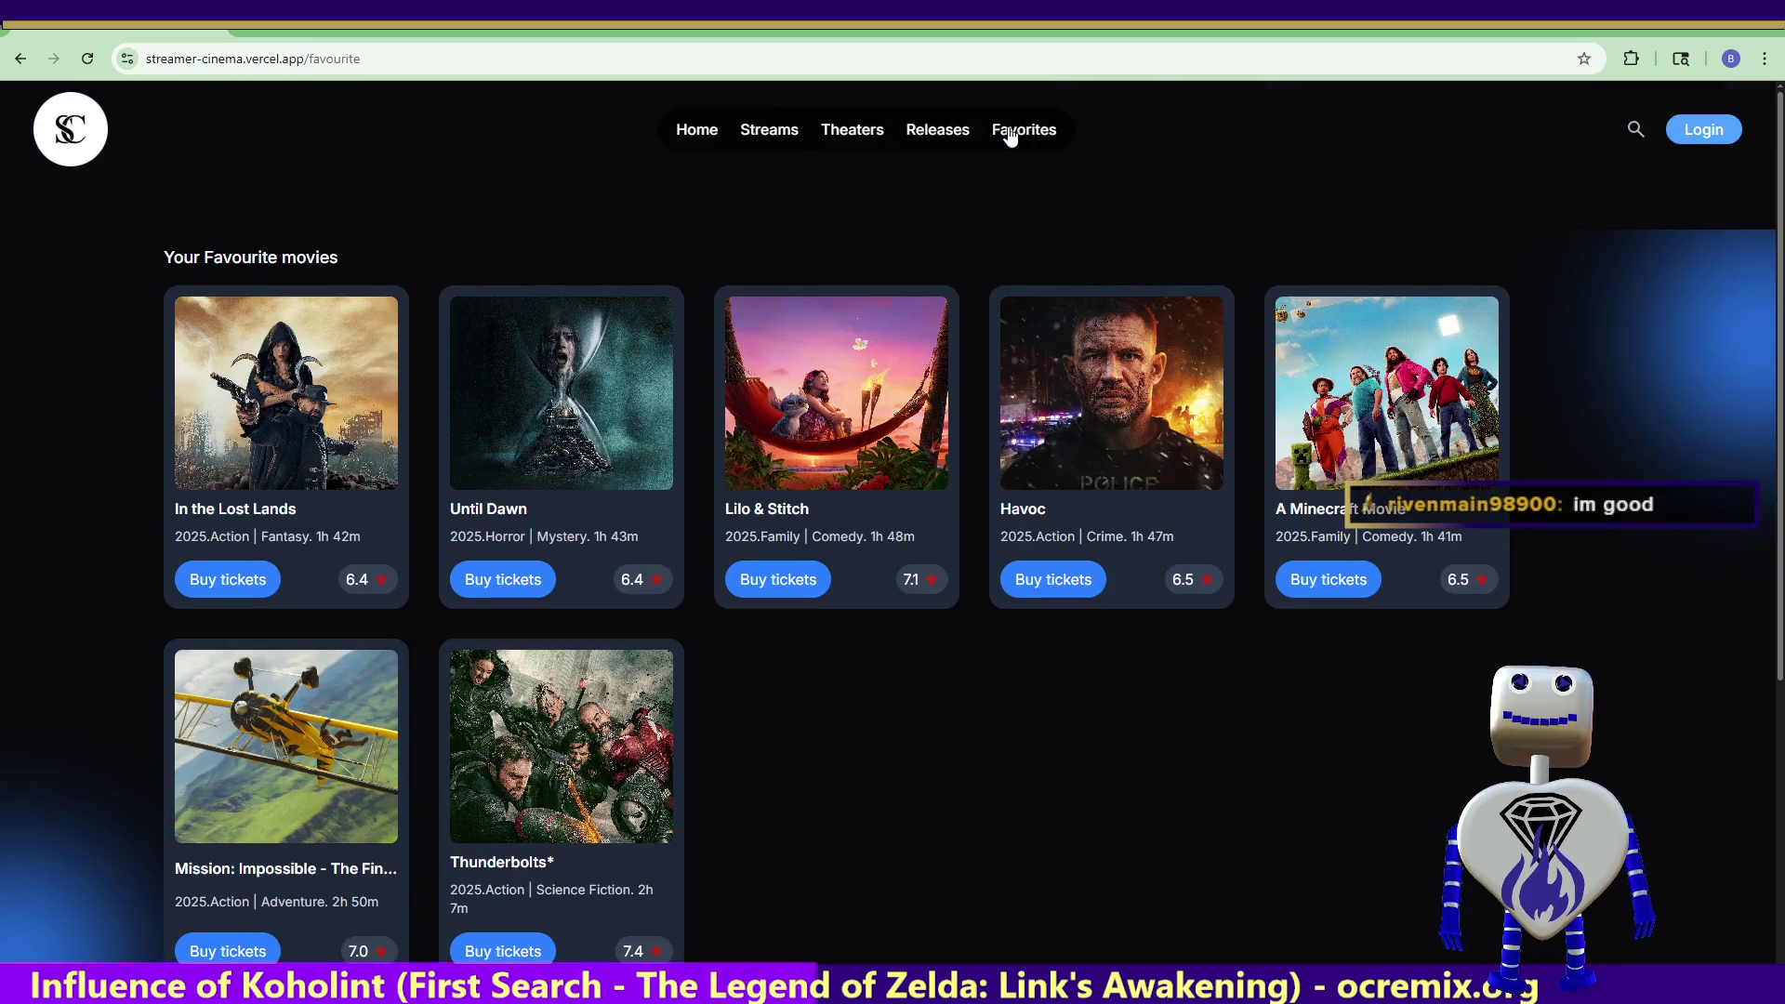
left_click(259, 580)
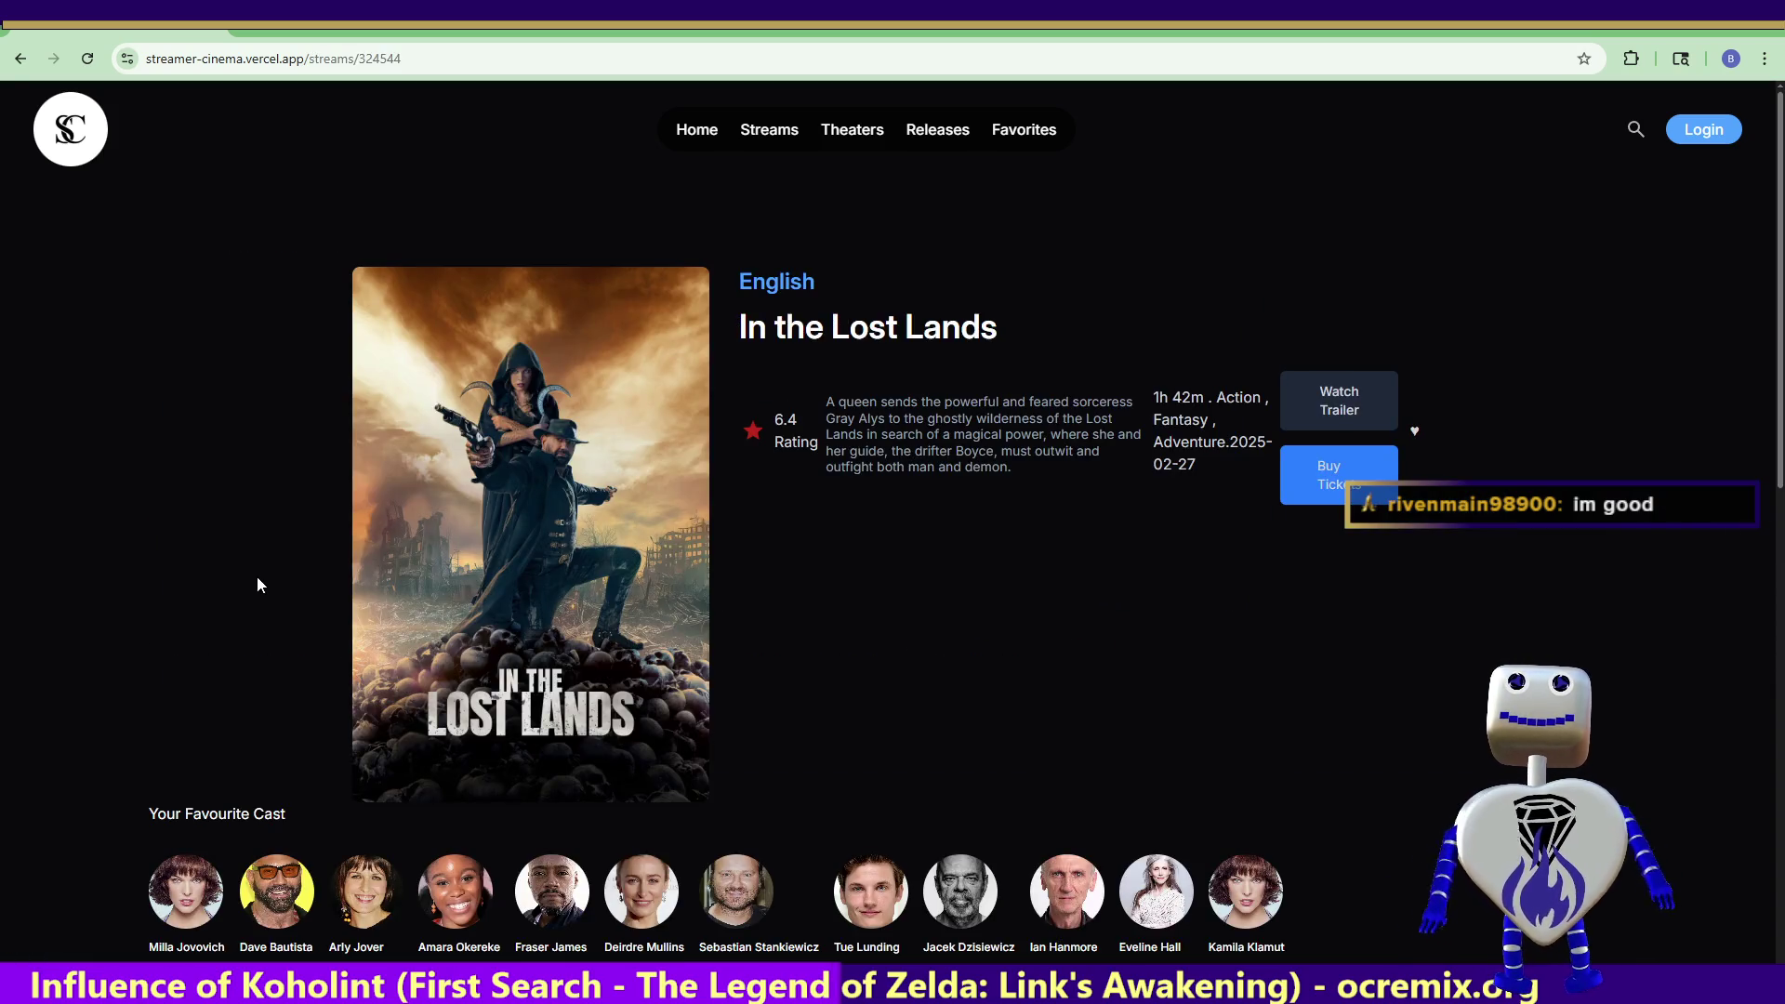
- Pick 26 Jul as the viewing date on the Streams page
scroll(852, 720, "down", 4)
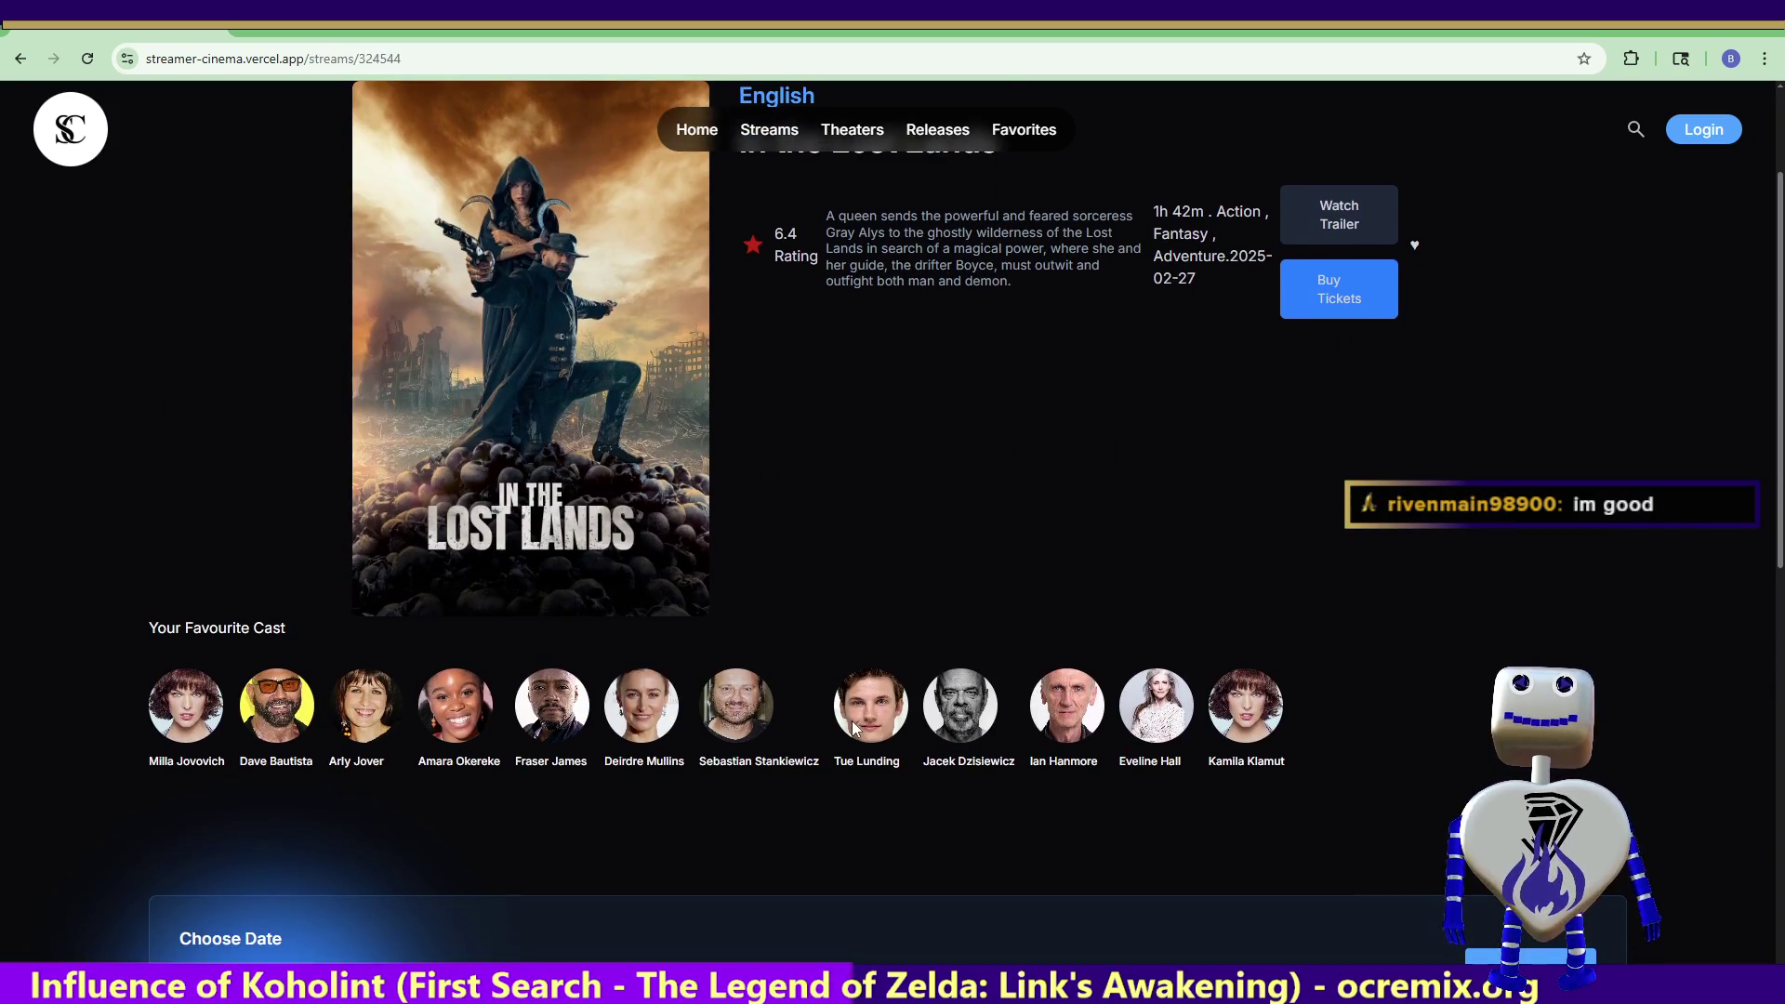
scroll(860, 724, "up", 5)
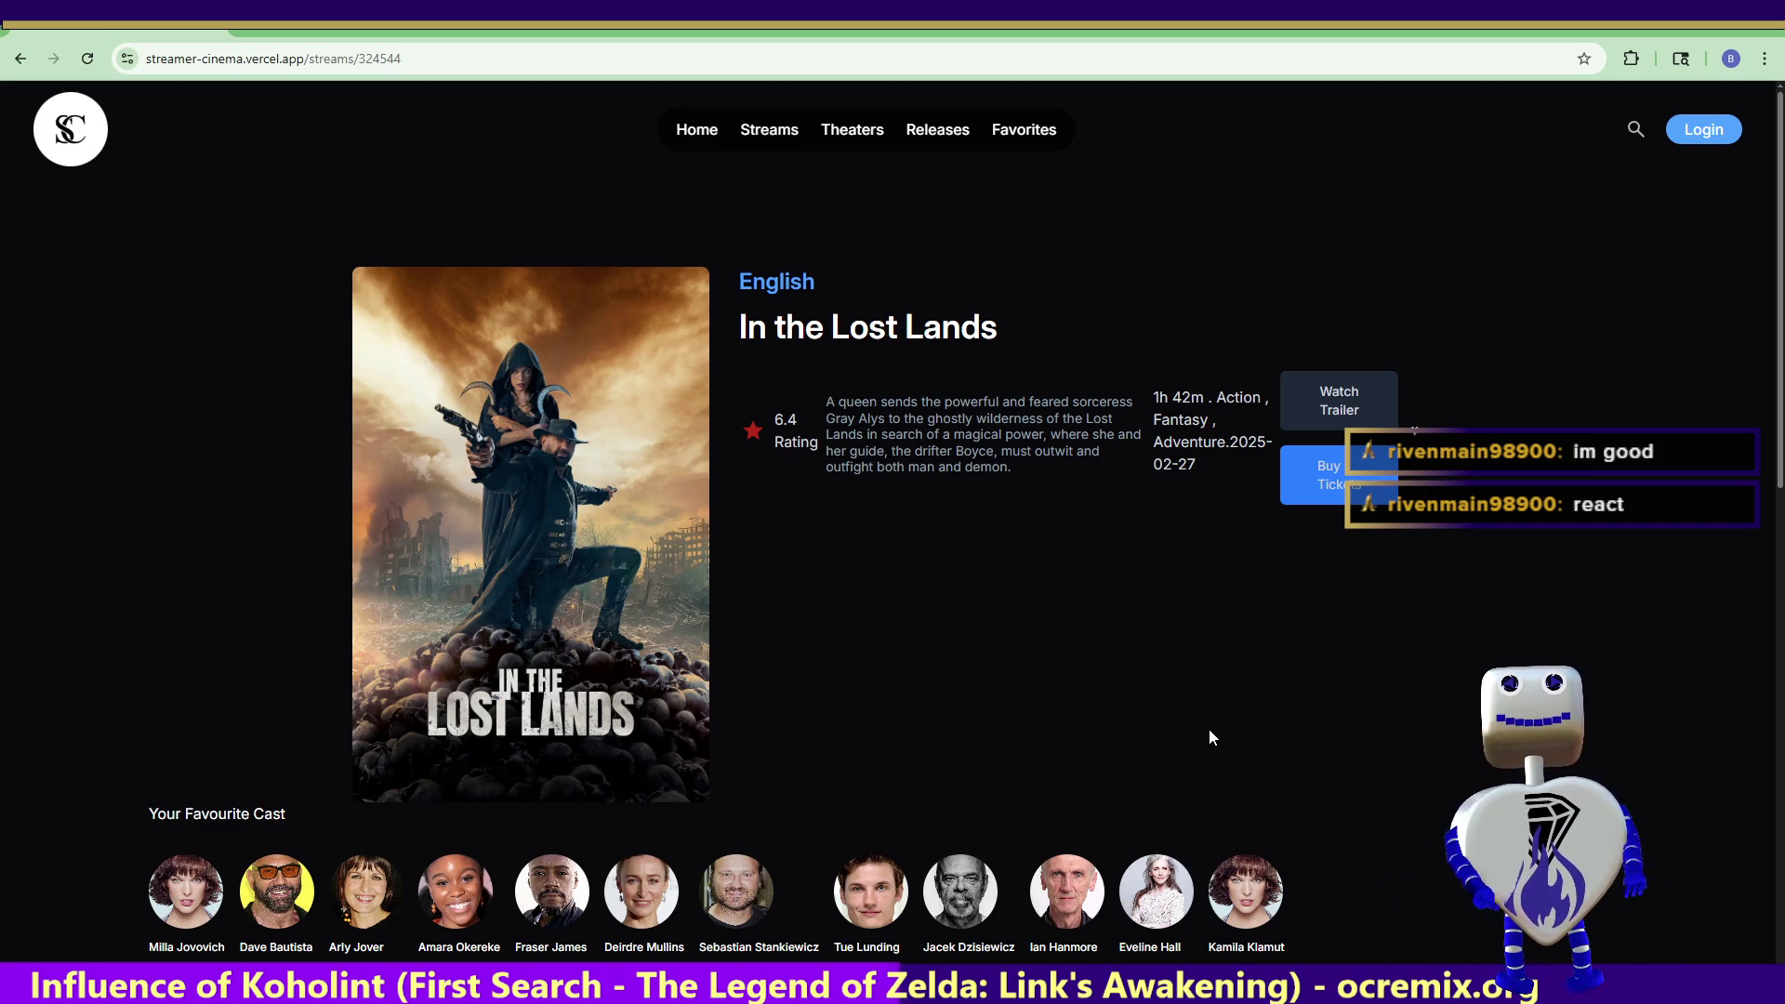
scroll(1430, 746, "down", 2)
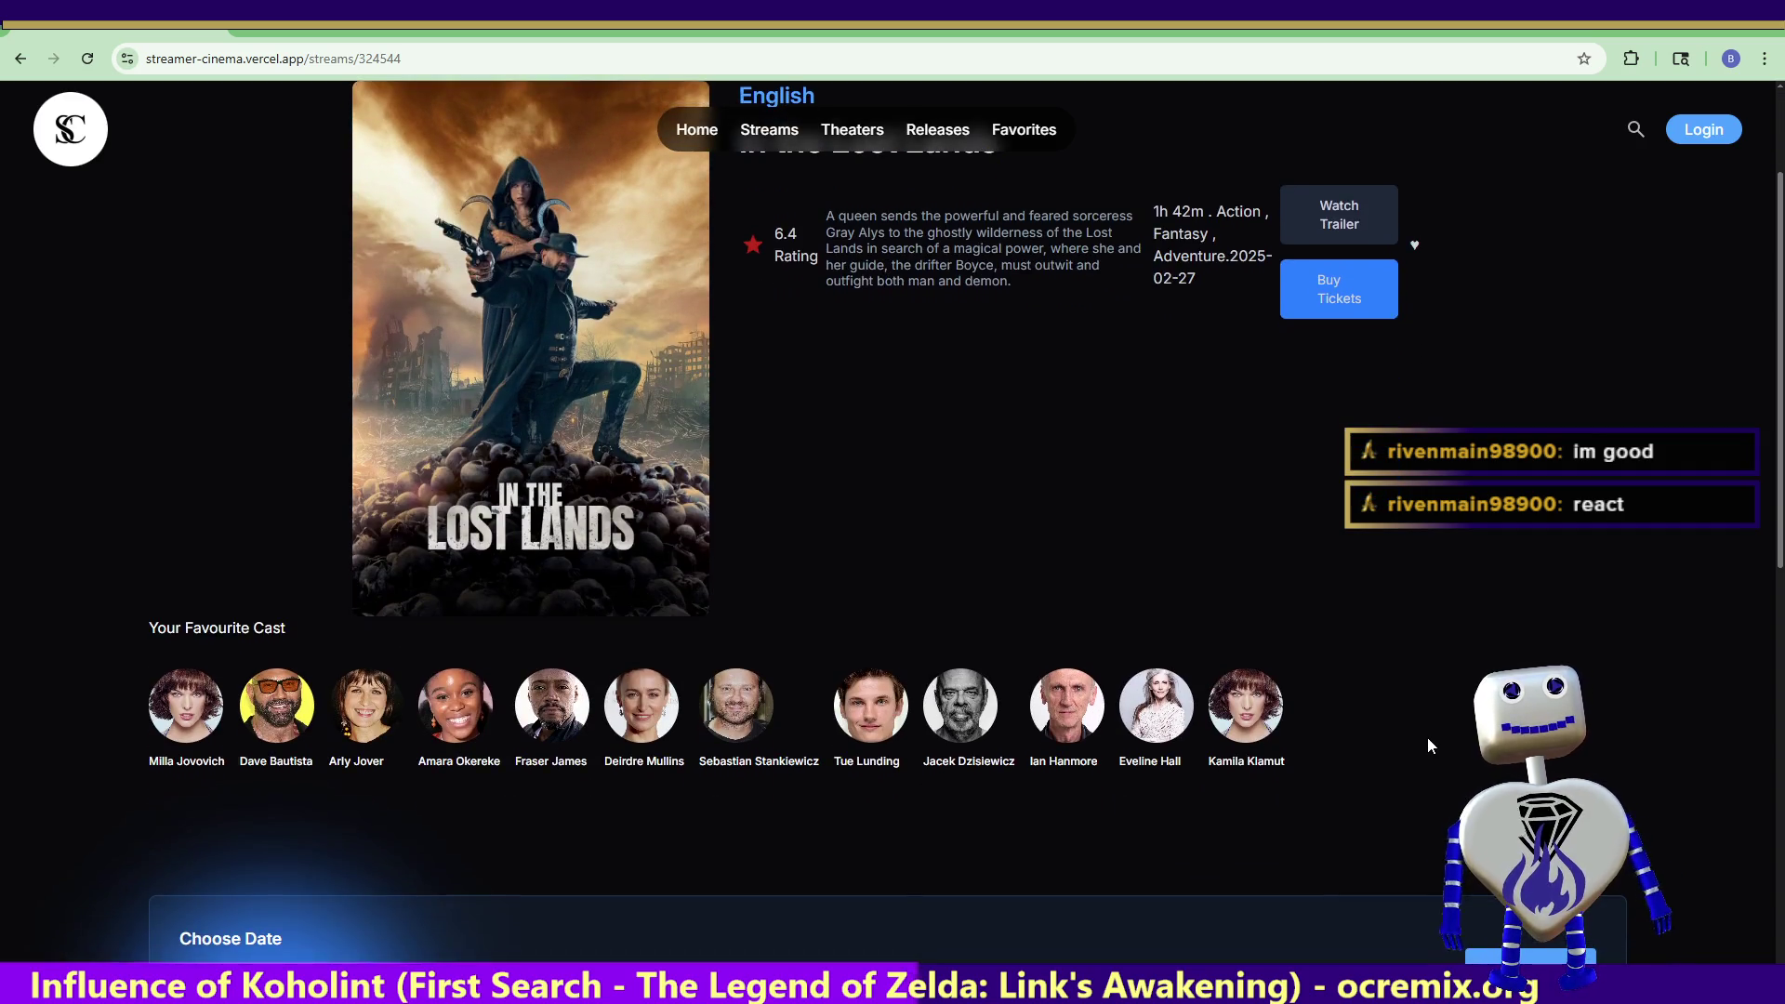
scroll(1426, 739, "down", 3)
scroll(1022, 669, "down", 2)
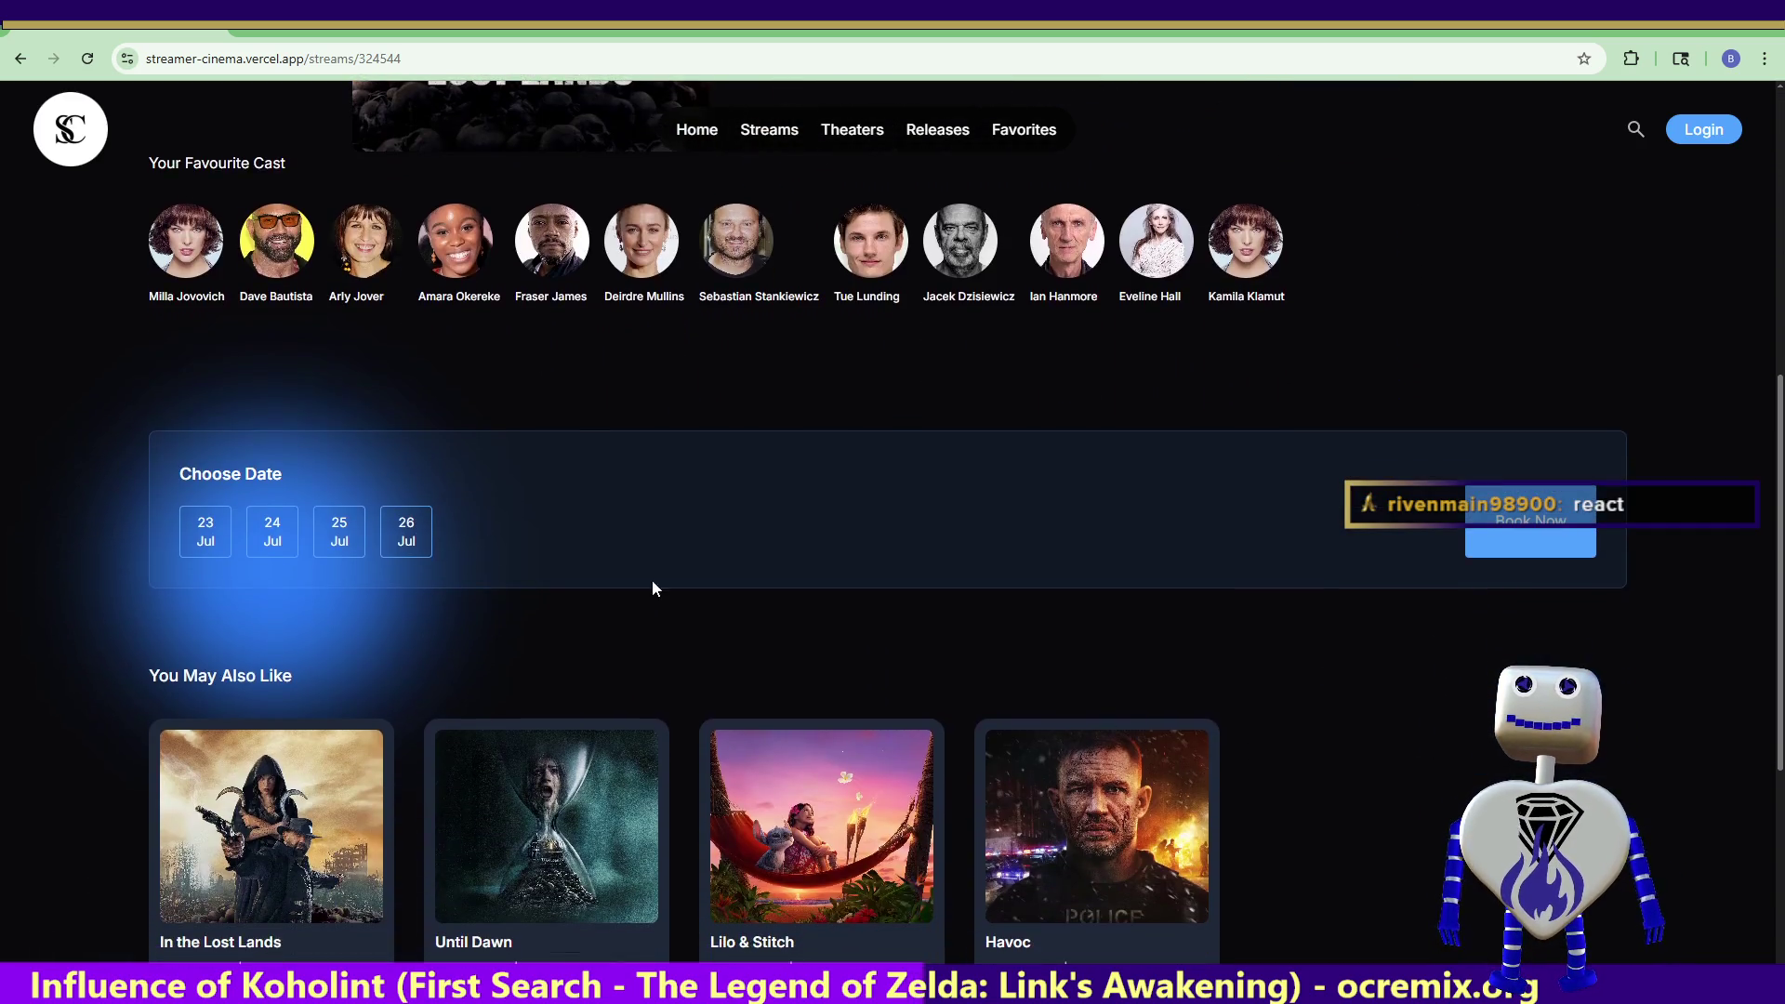
left_click(214, 537)
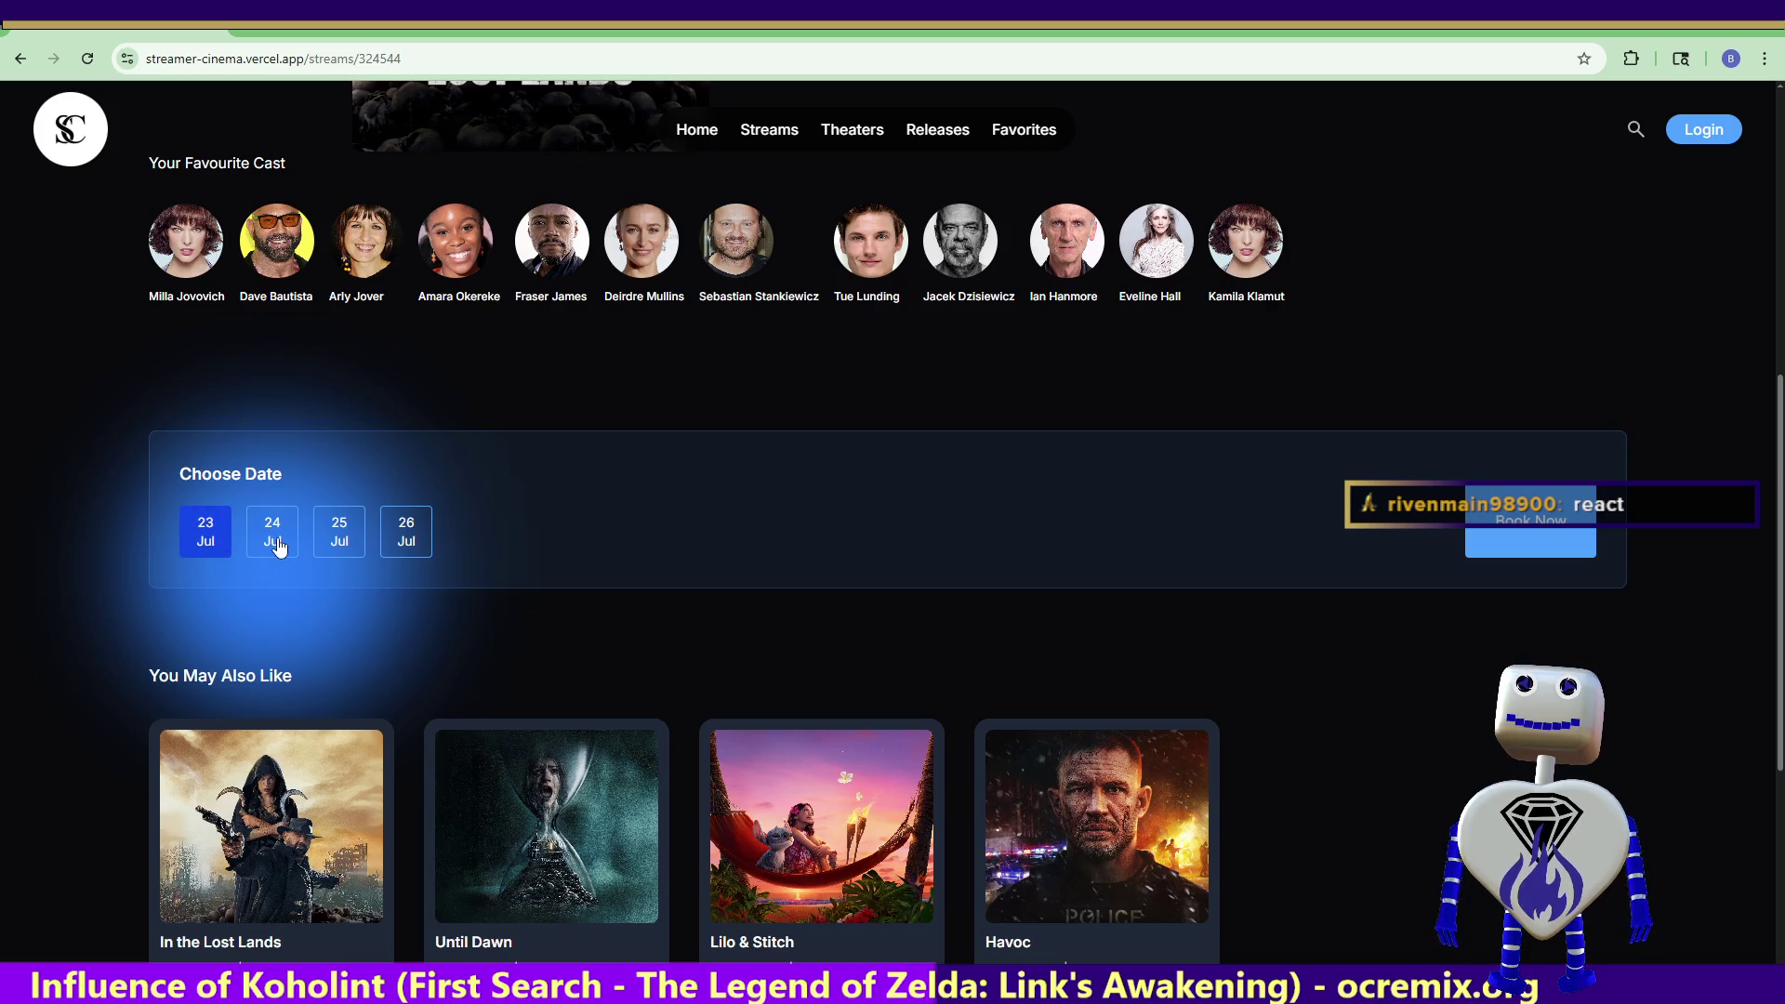
left_click(274, 544)
left_click(346, 544)
left_click(406, 534)
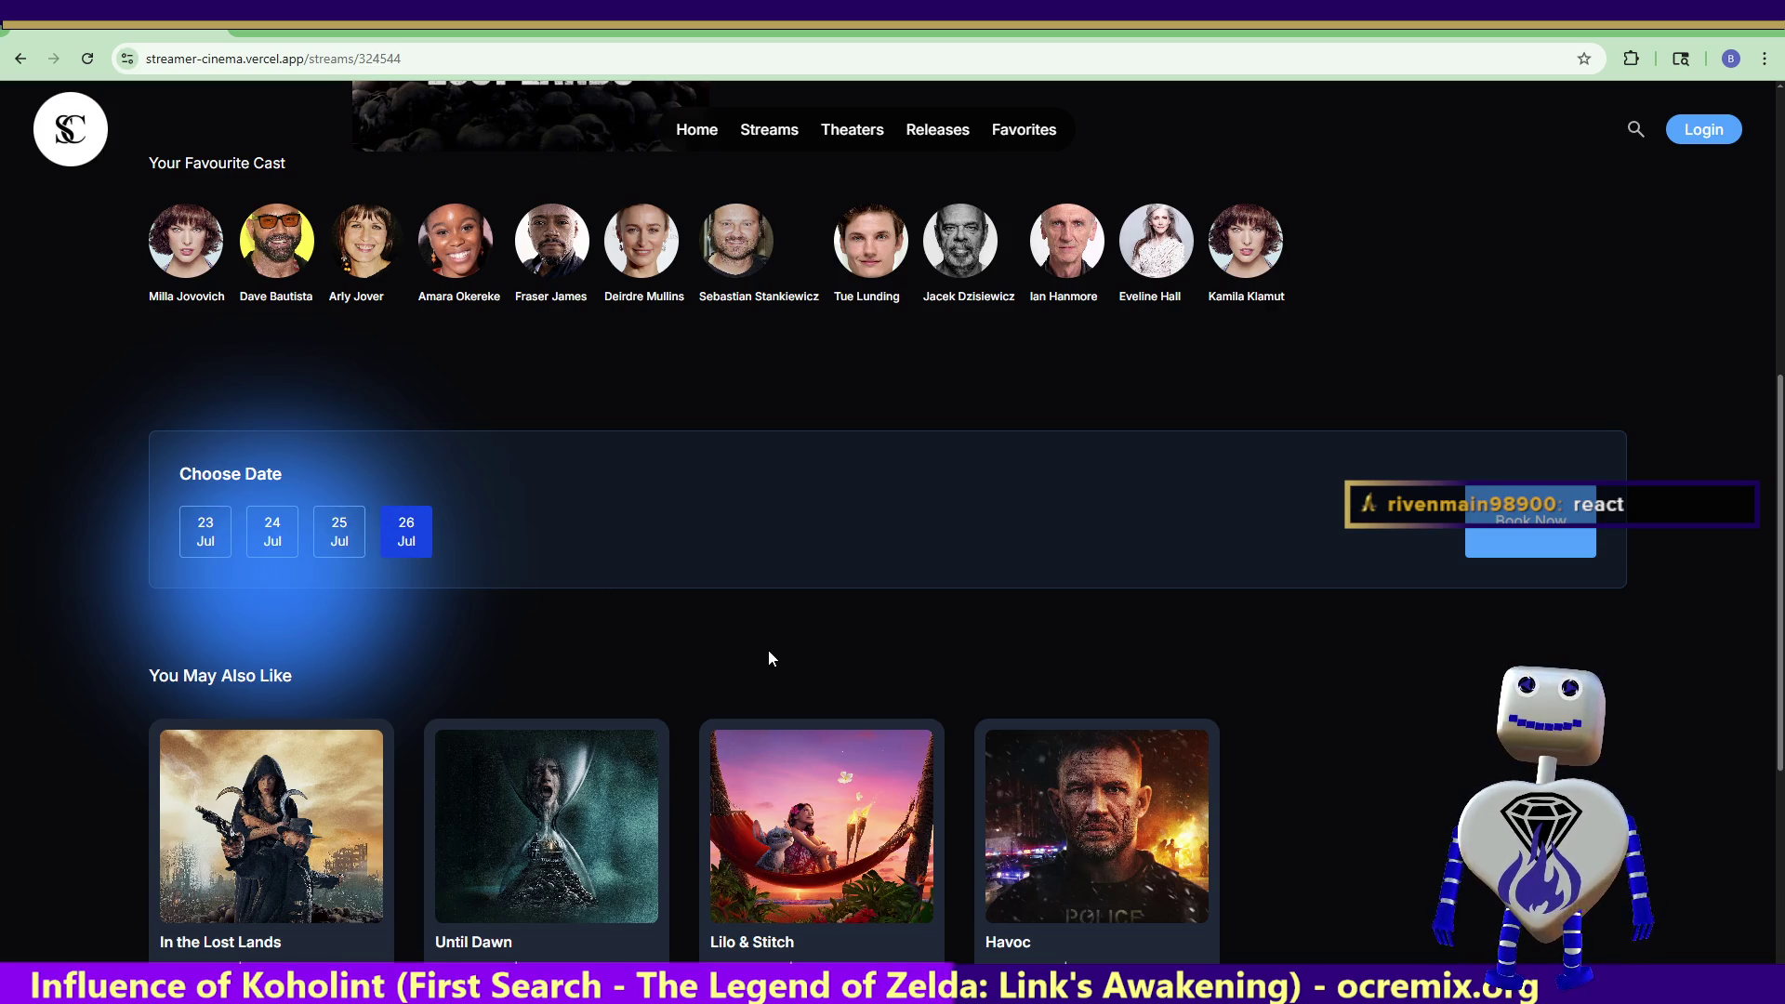
- Expand the full Now Showing movie list with Show more
scroll(768, 650, "down", 1)
scroll(781, 661, "down", 2)
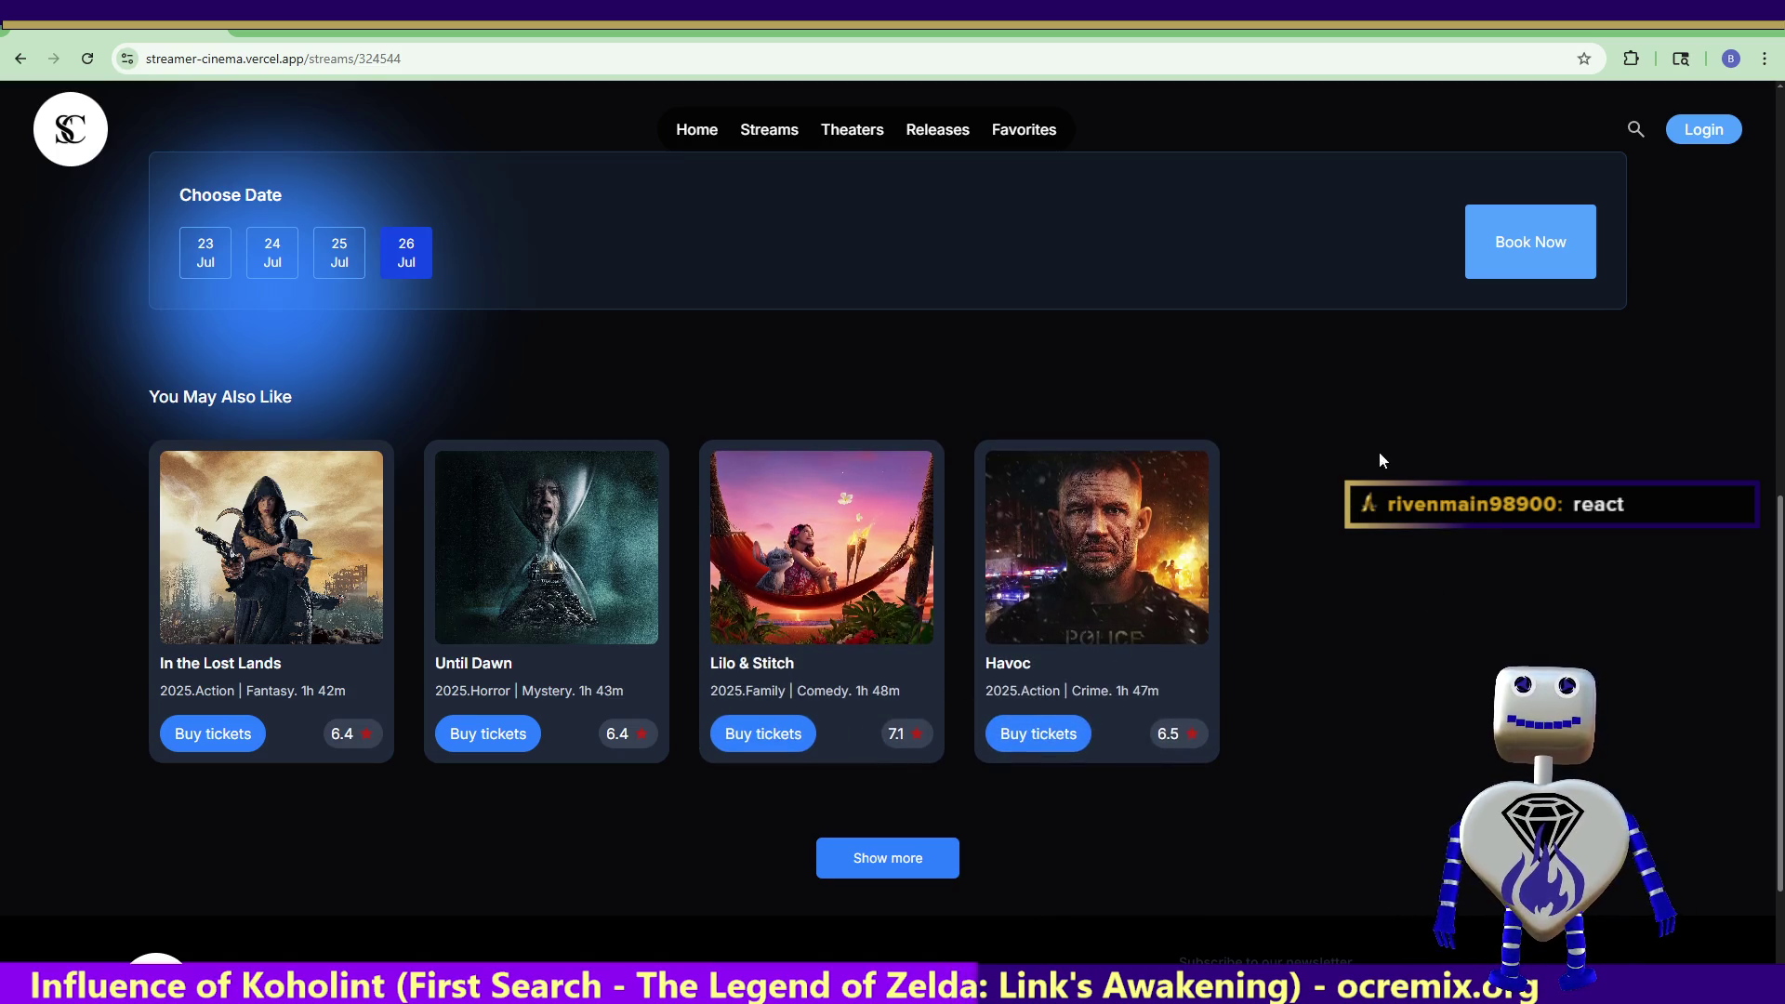
scroll(1553, 586, "down", 2)
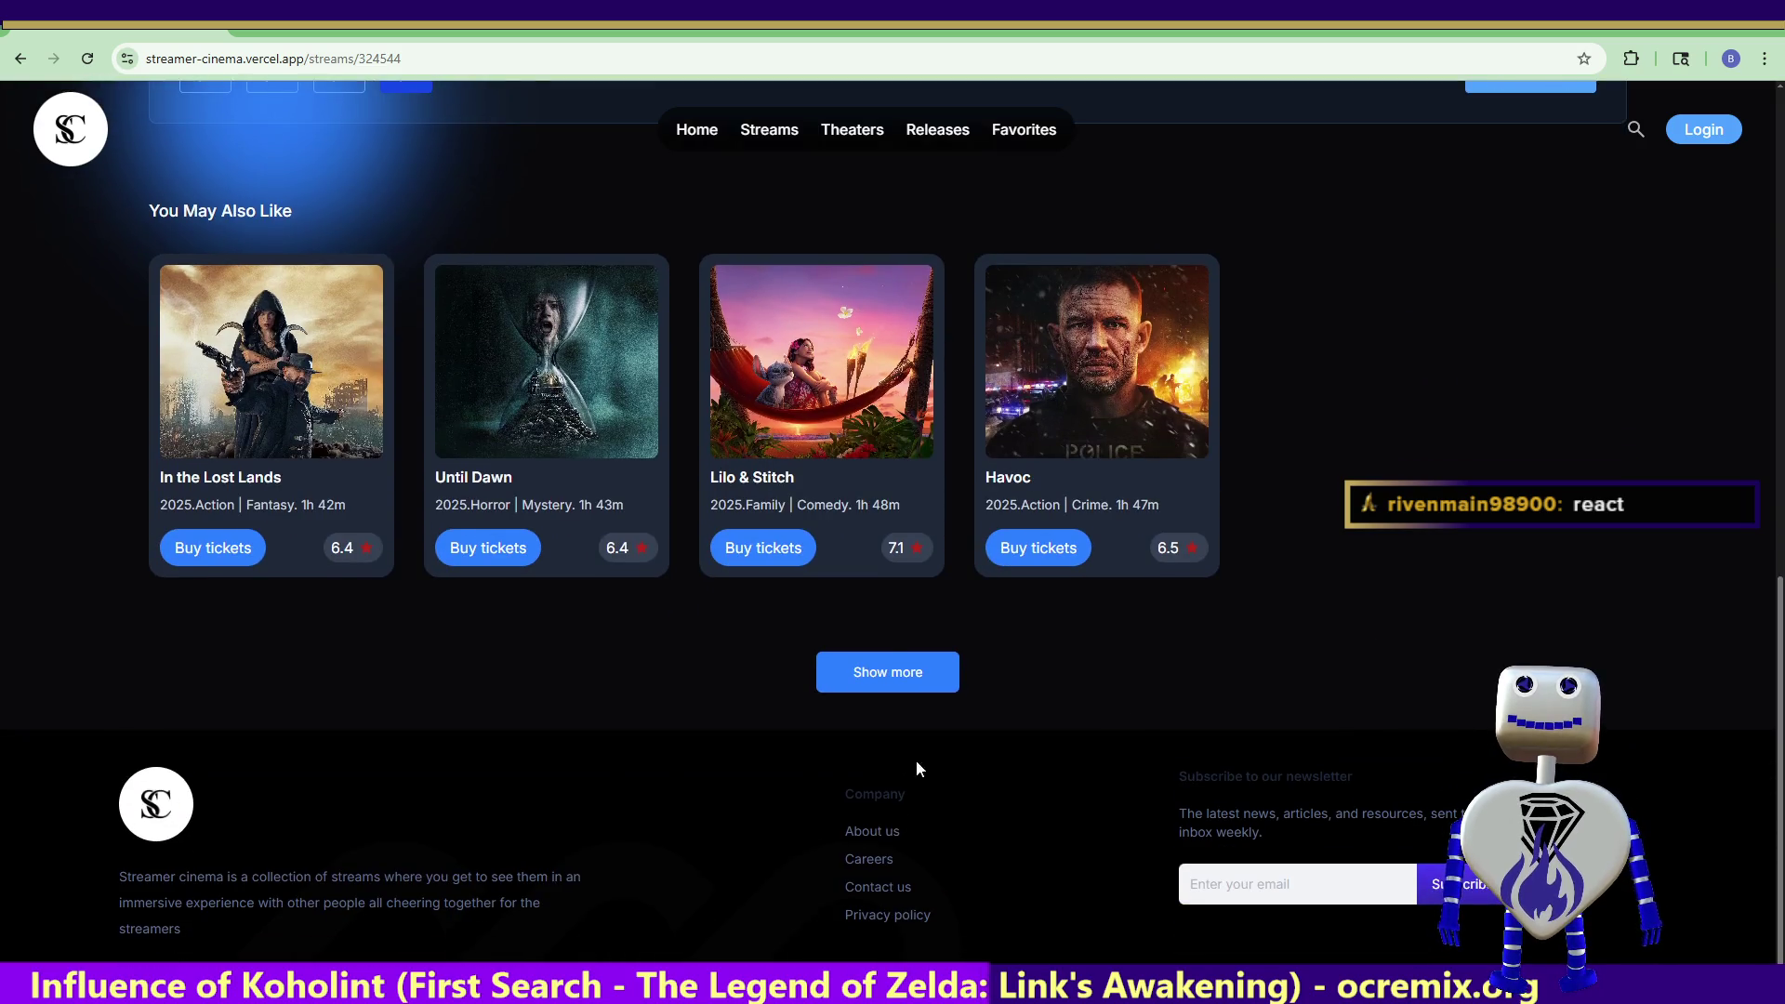
left_click(876, 689)
scroll(1094, 772, "down", 4)
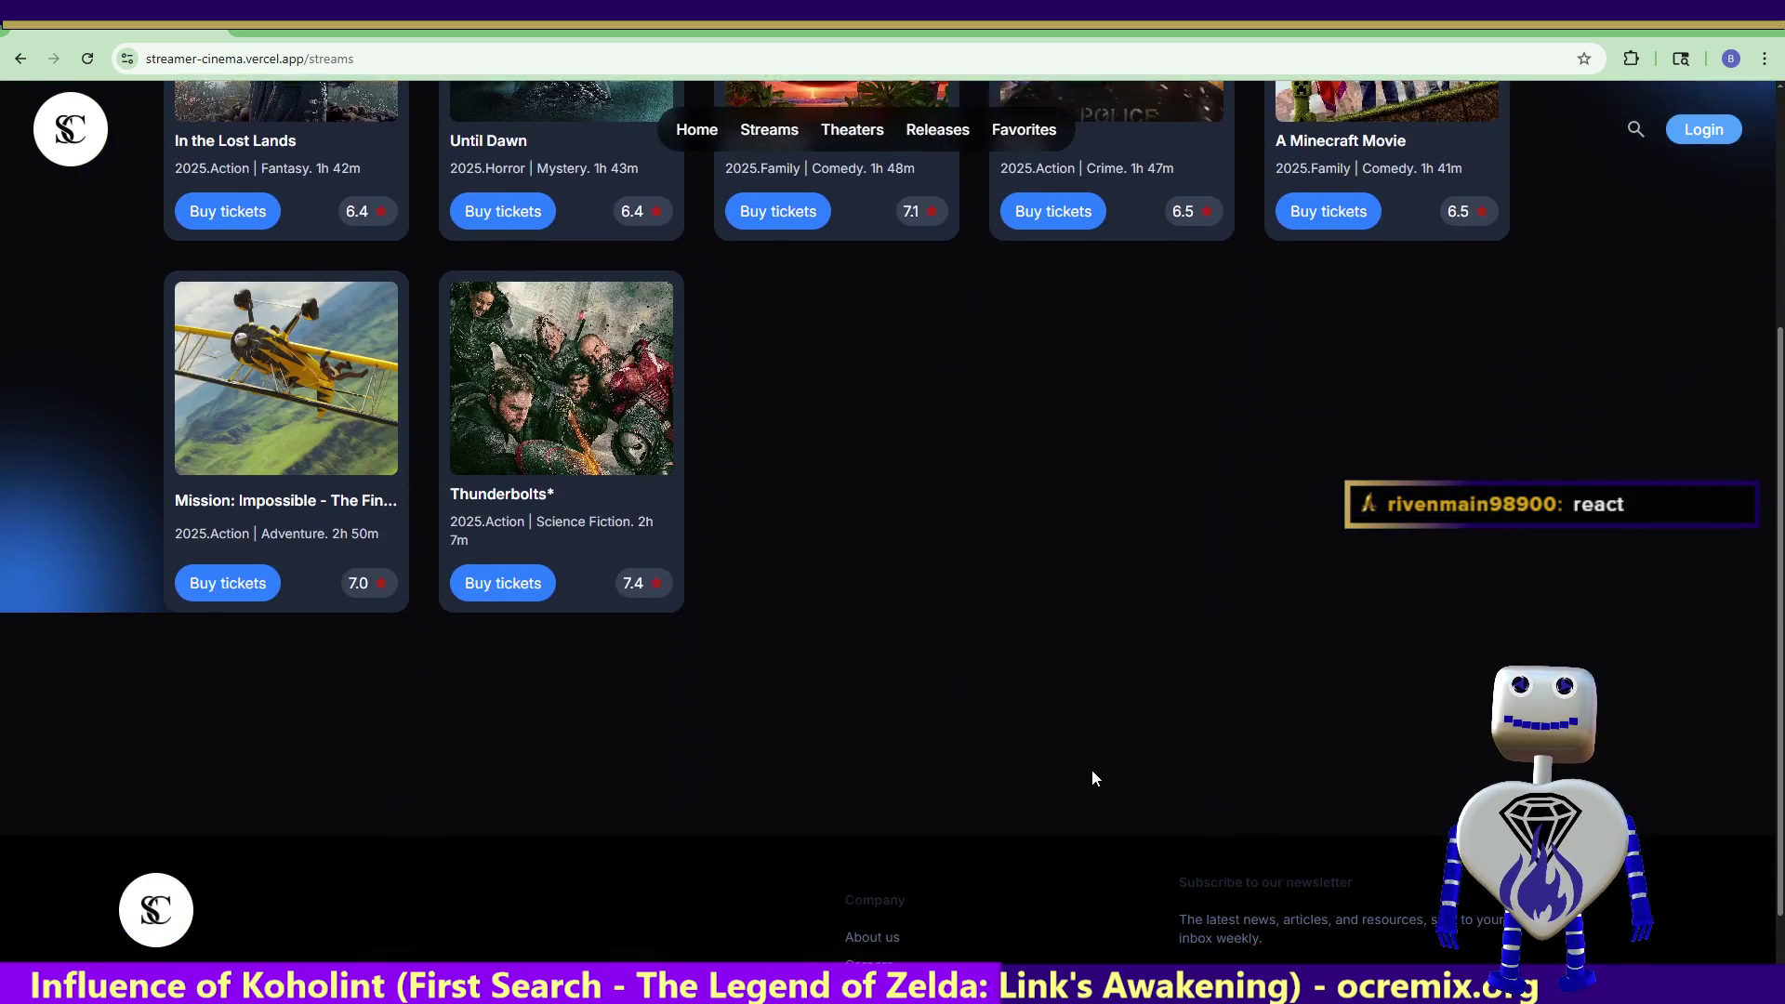
scroll(1092, 772, "up", 4)
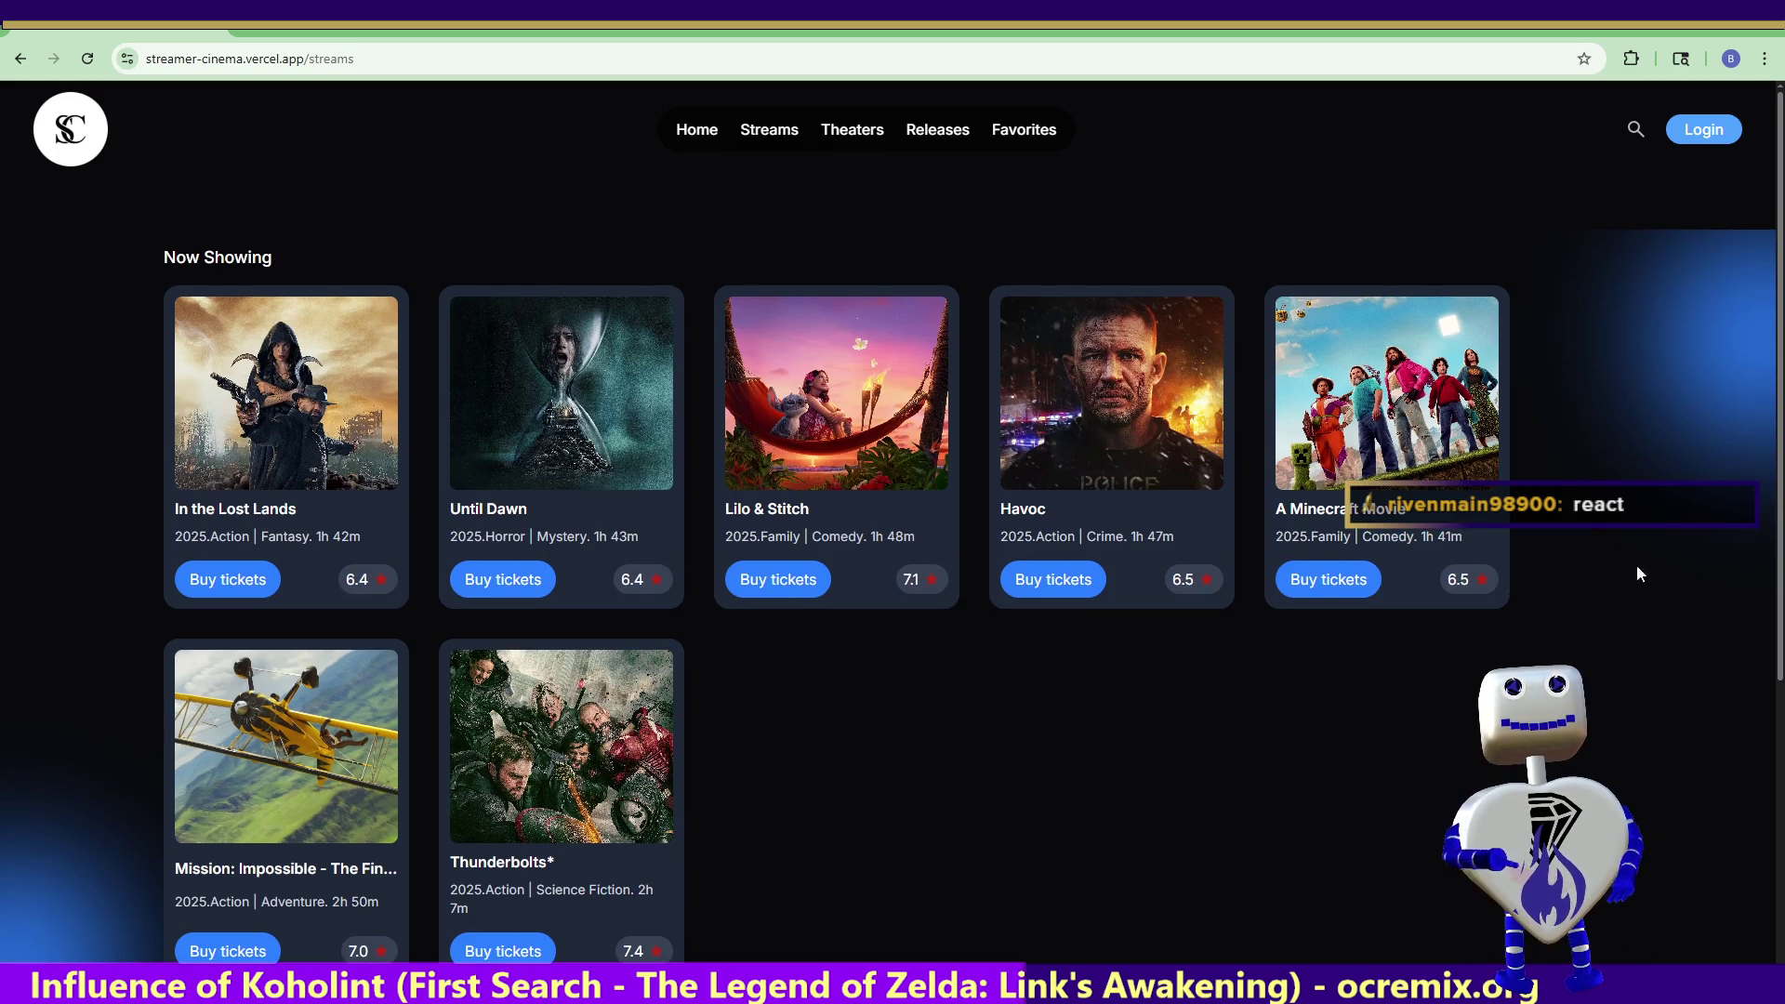
scroll(1390, 660, "down", 4)
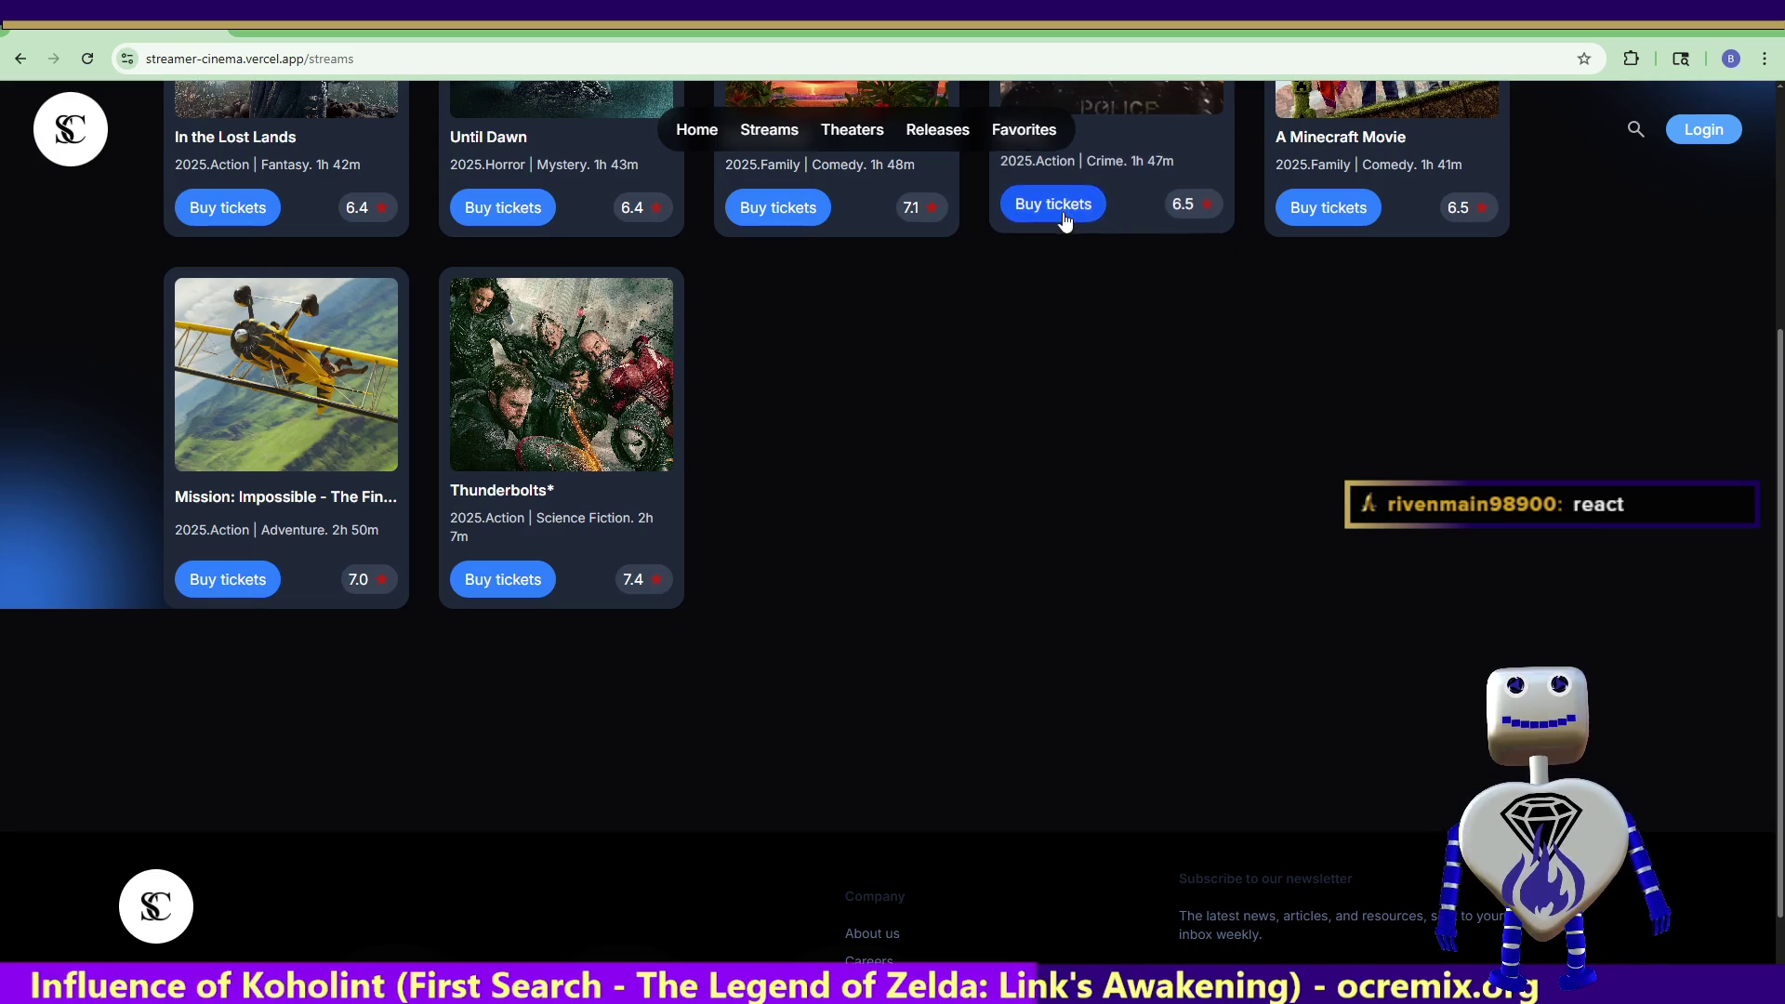
- Book Havoc tickets for 26 Jul to reach seat selection
left_click(1060, 221)
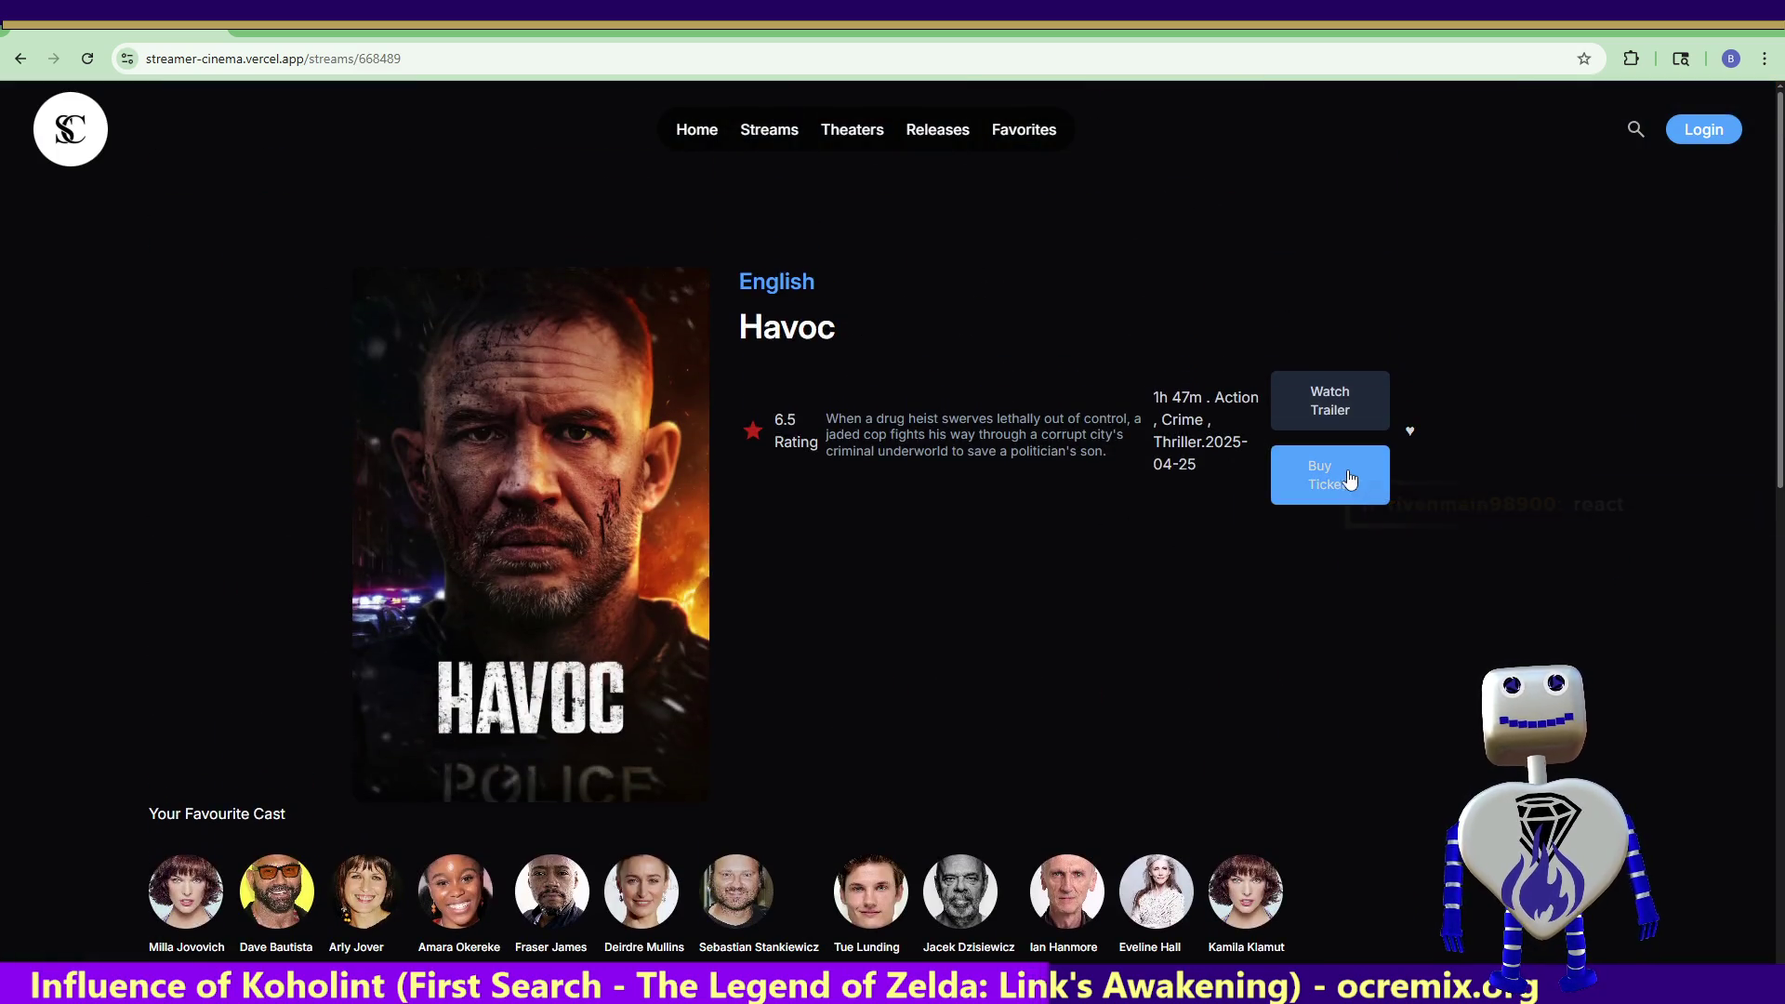
left_click(1324, 478)
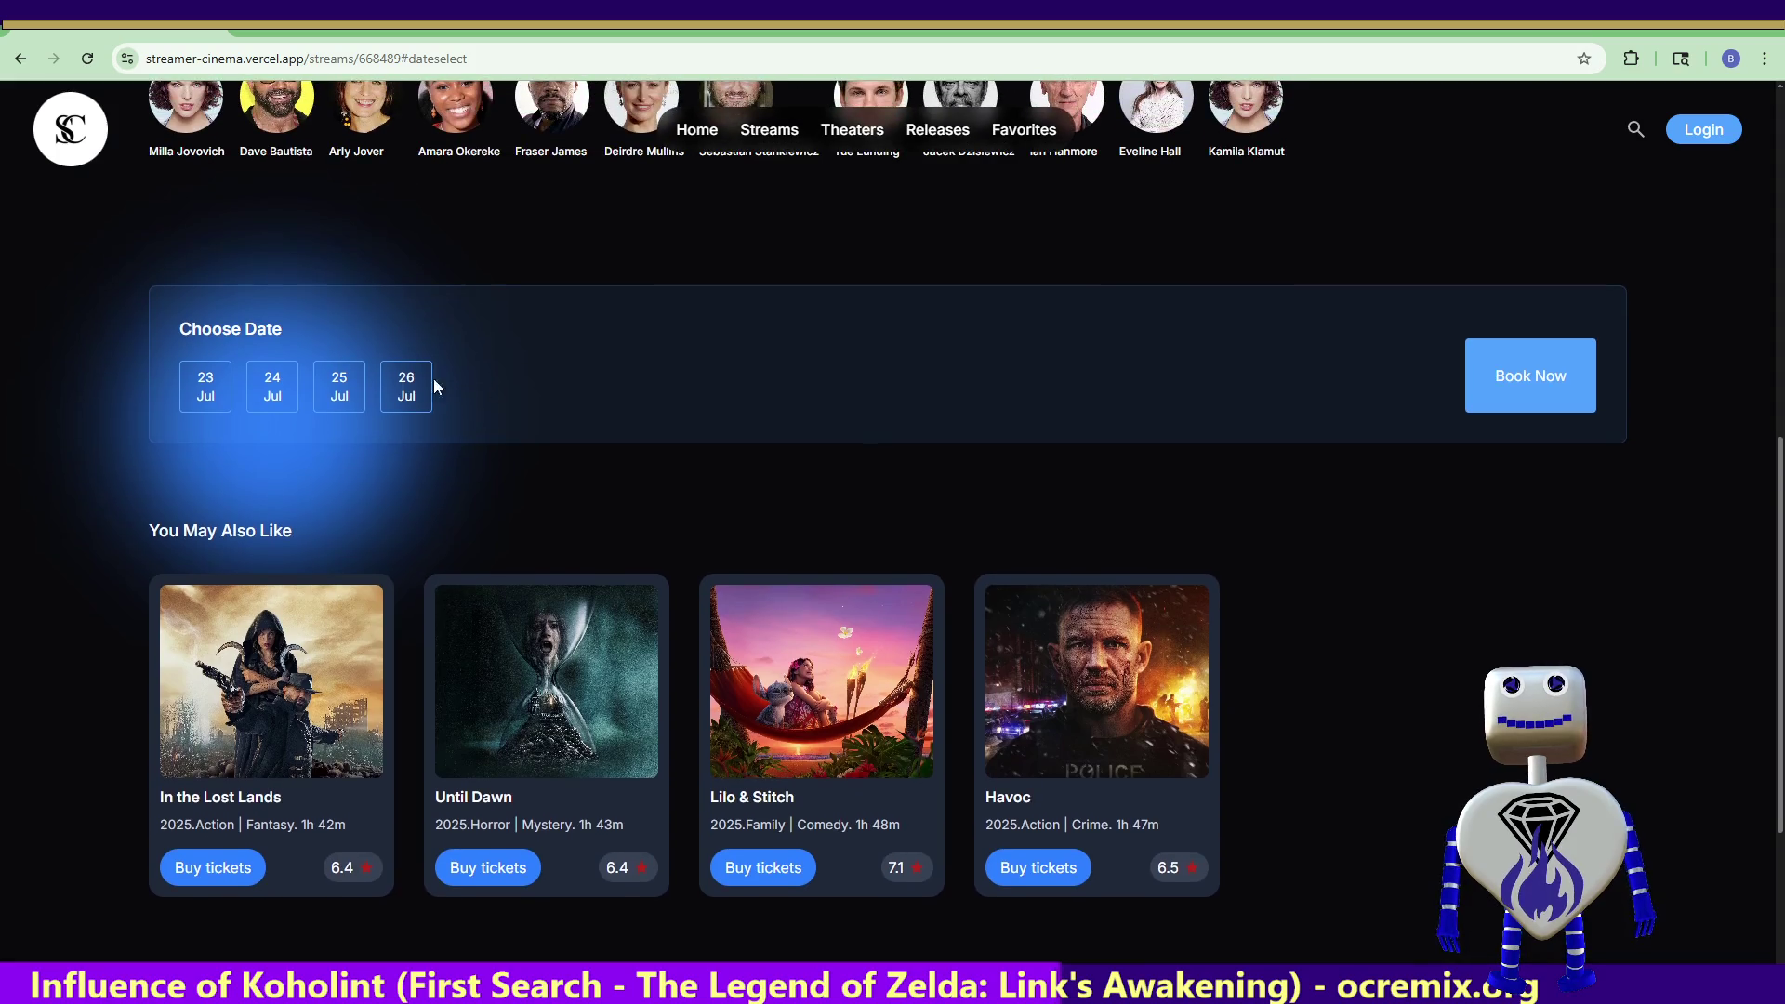
left_click(342, 395)
left_click(408, 387)
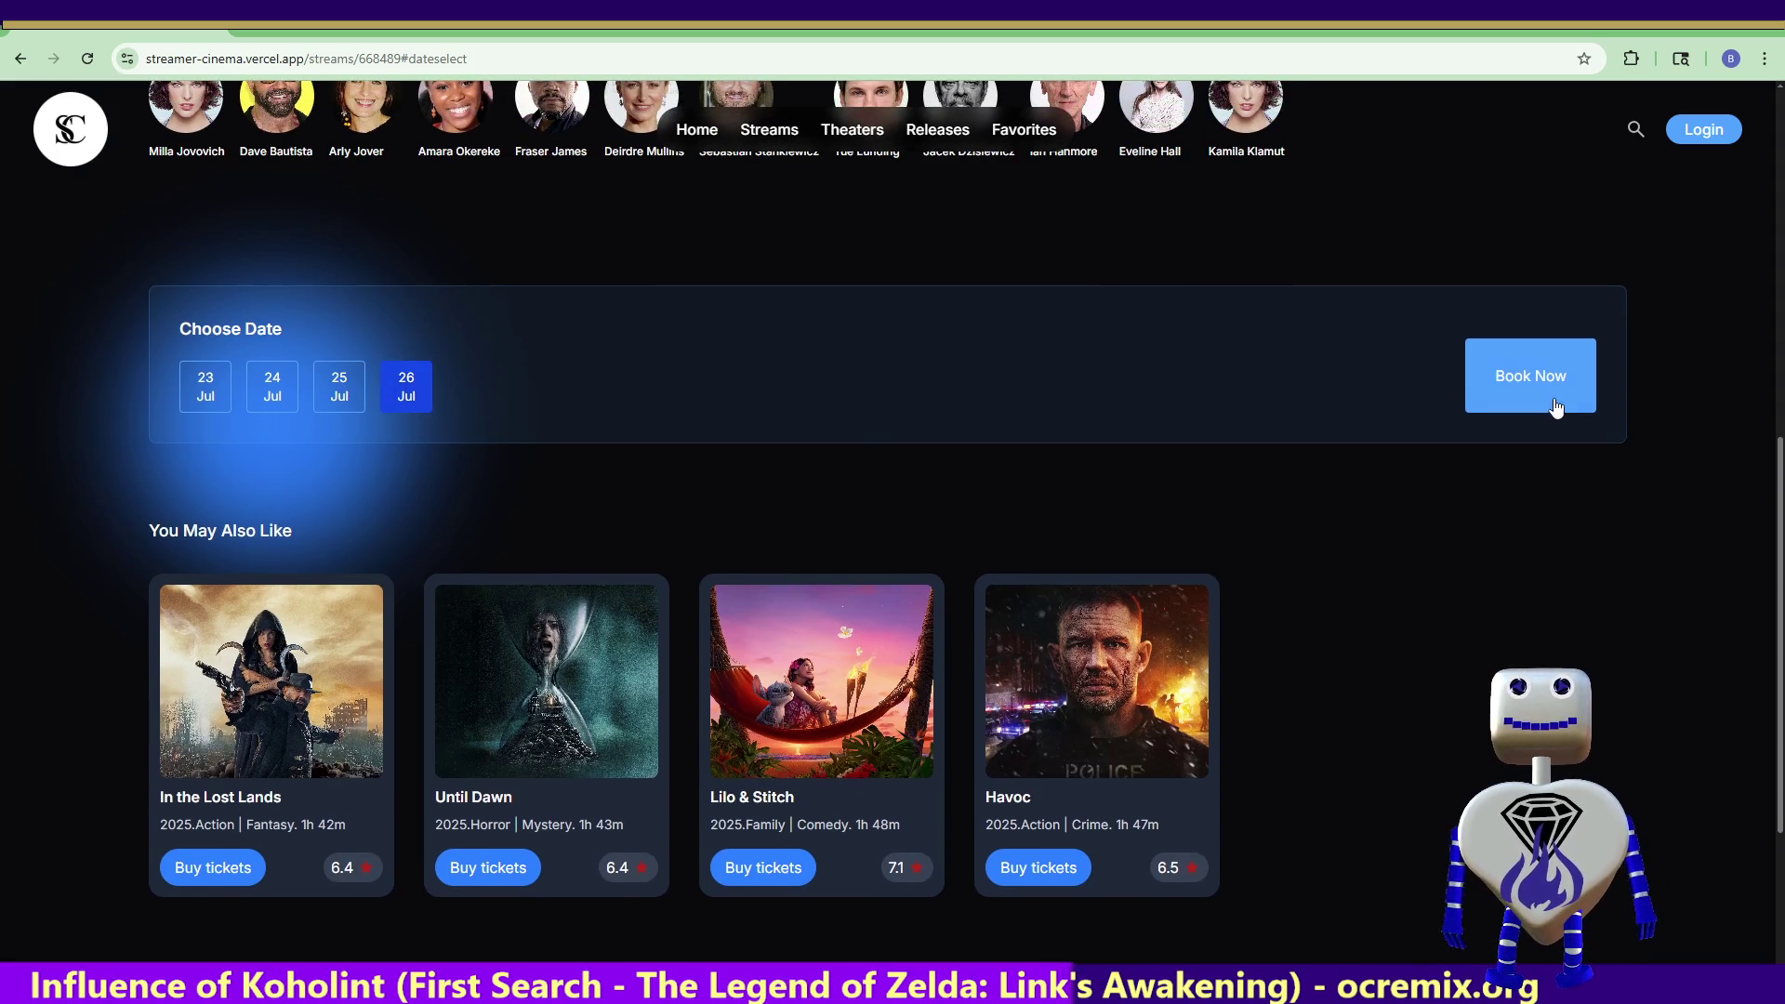
left_click(1555, 394)
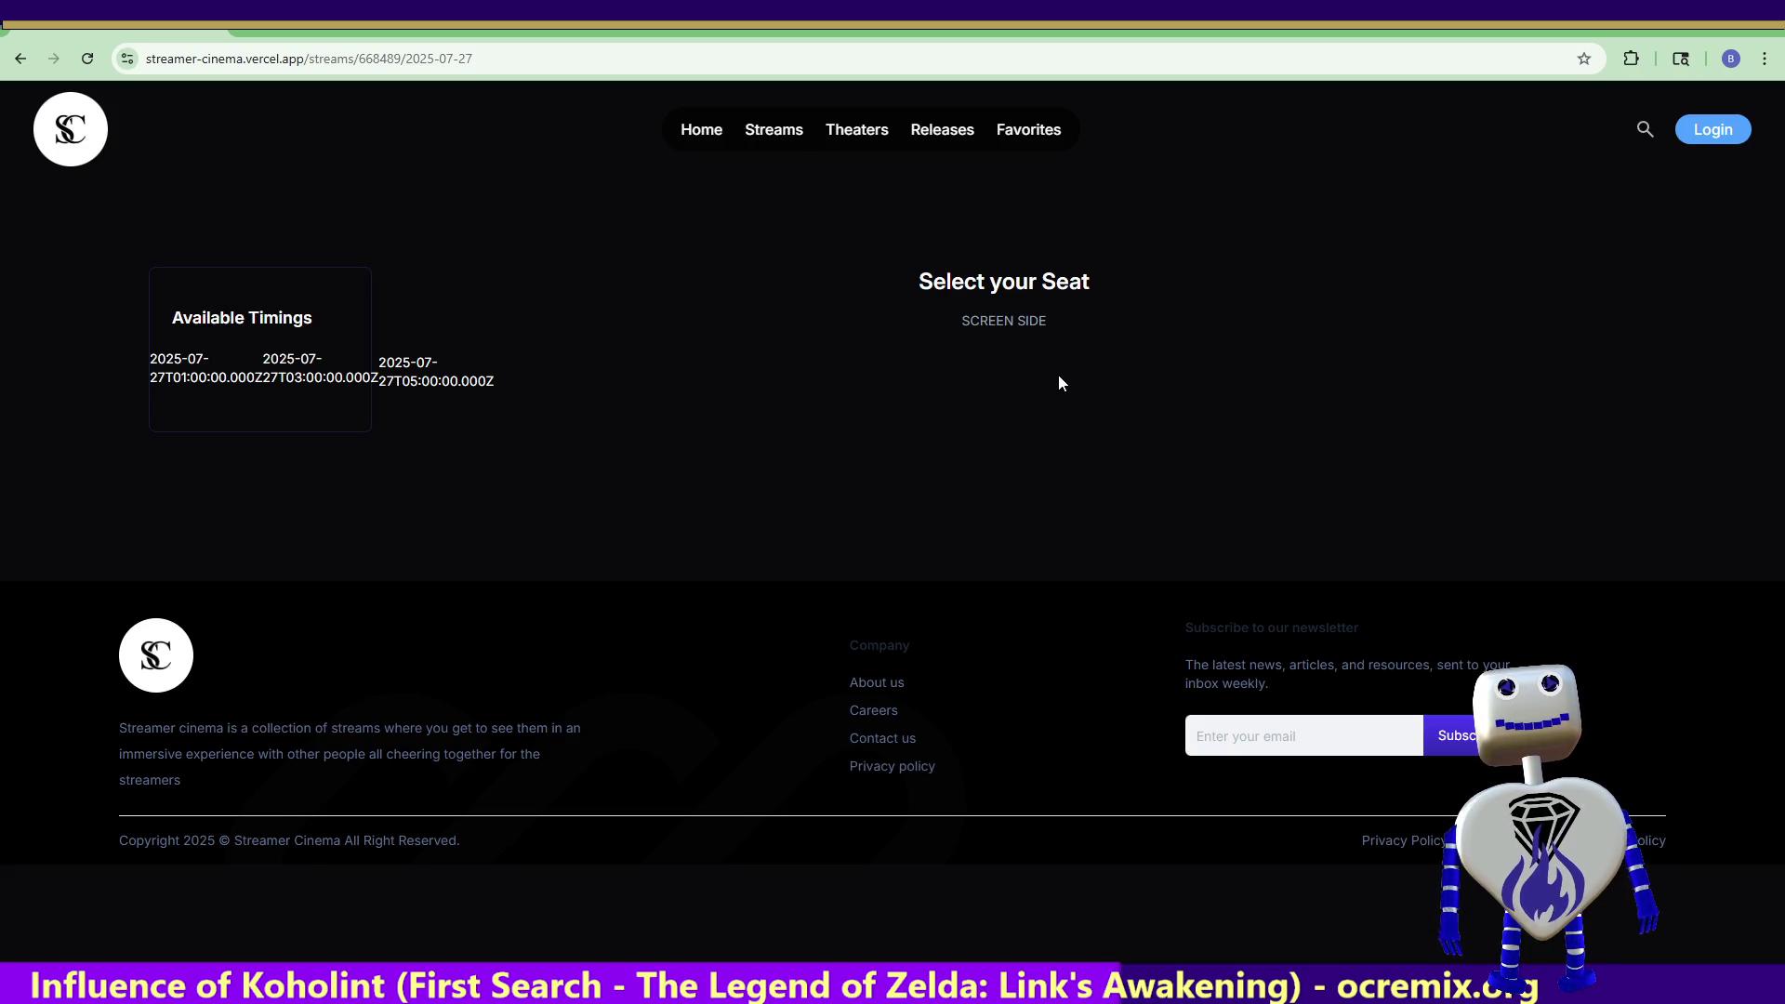
- Visit Favorites, Home and Streams, ending on the home page
left_click(1002, 133)
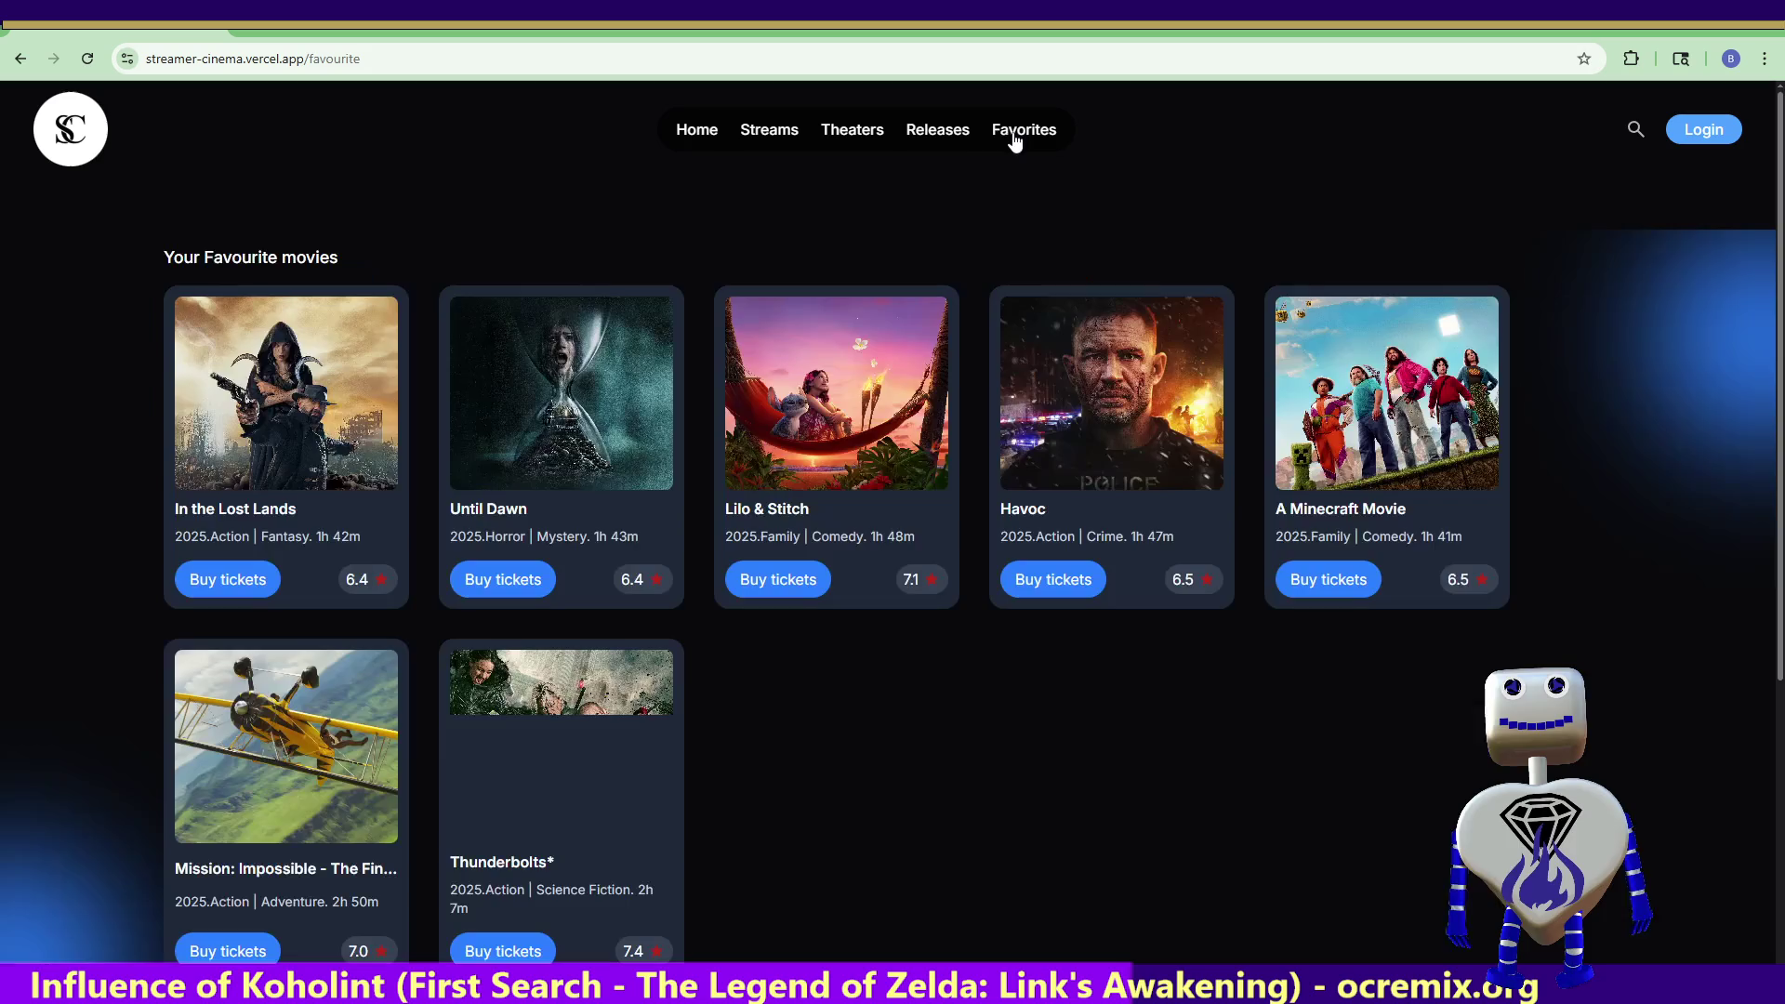
left_click(942, 135)
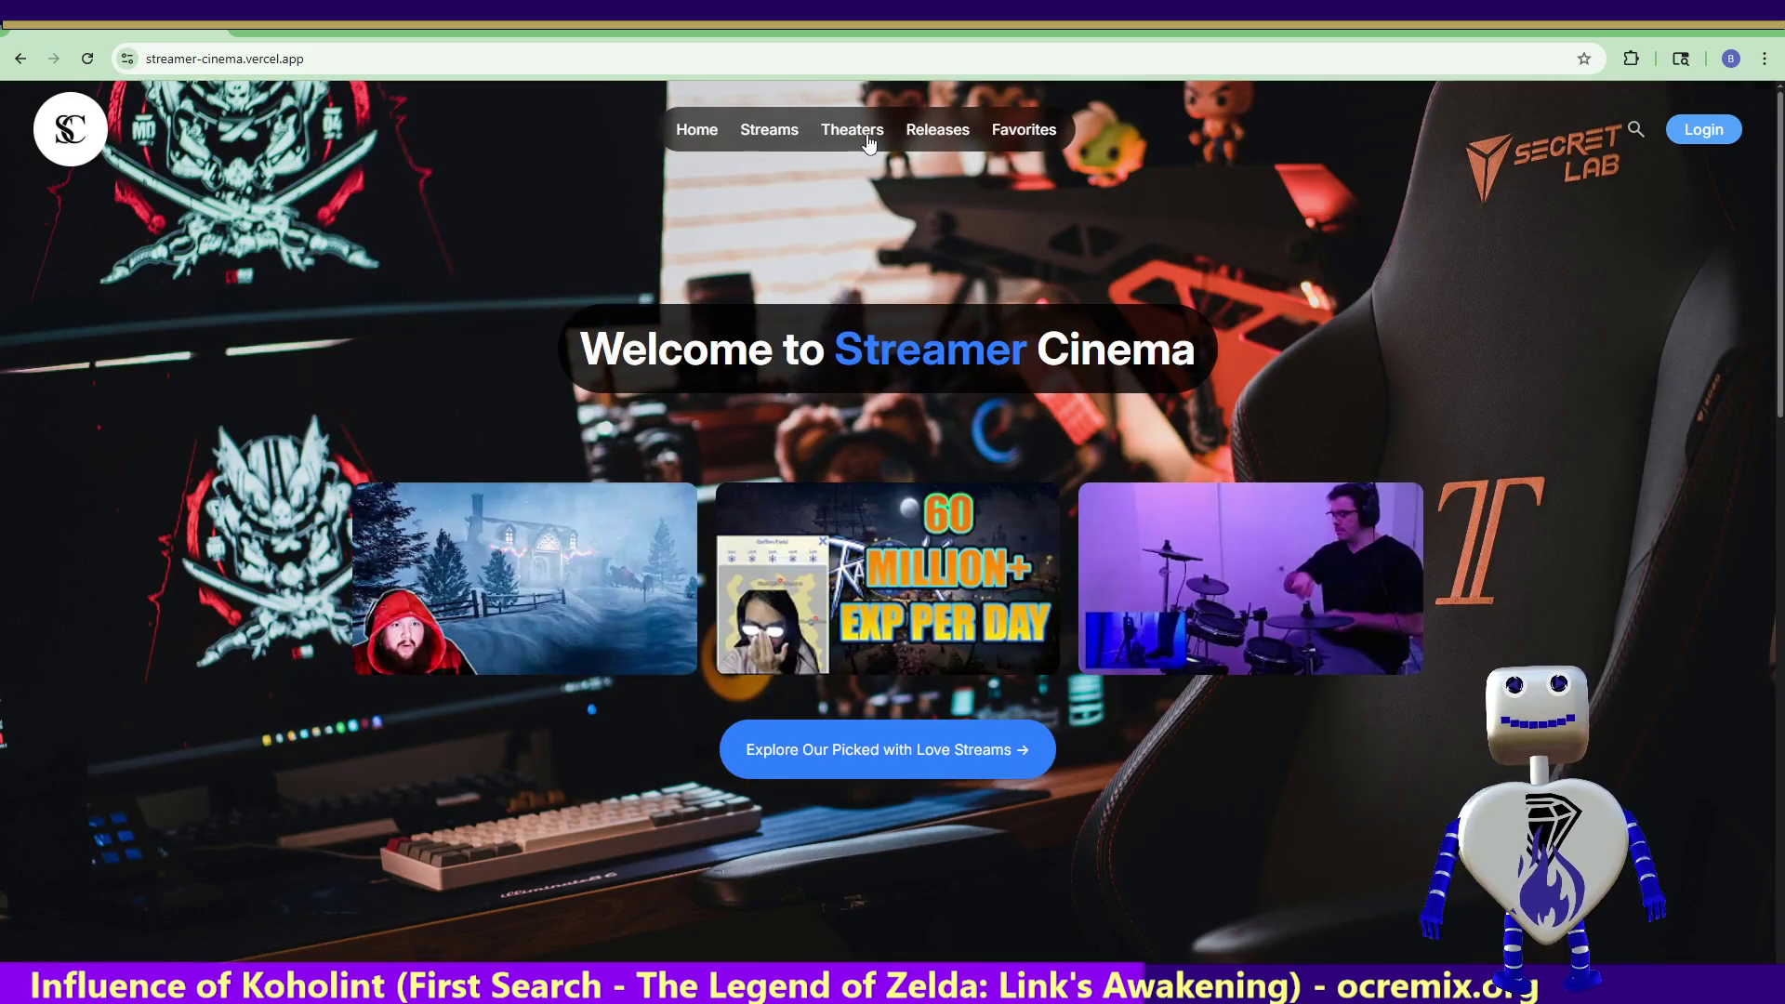
left_click(769, 133)
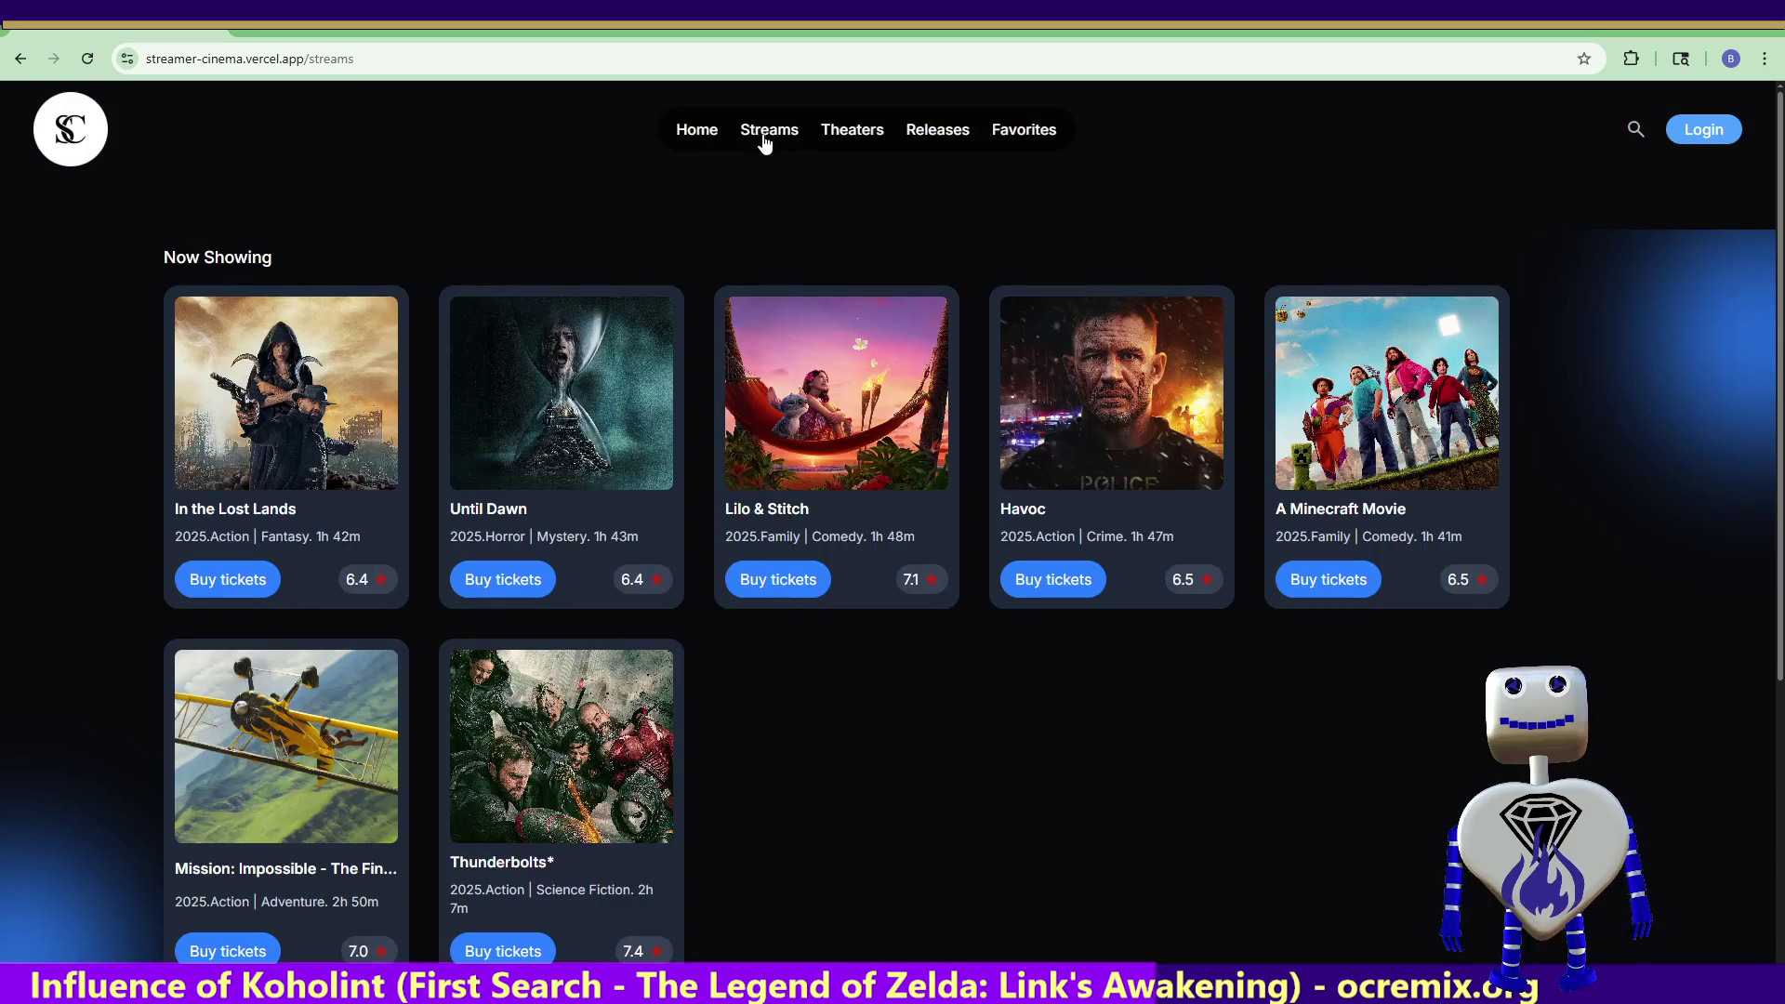
left_click(692, 139)
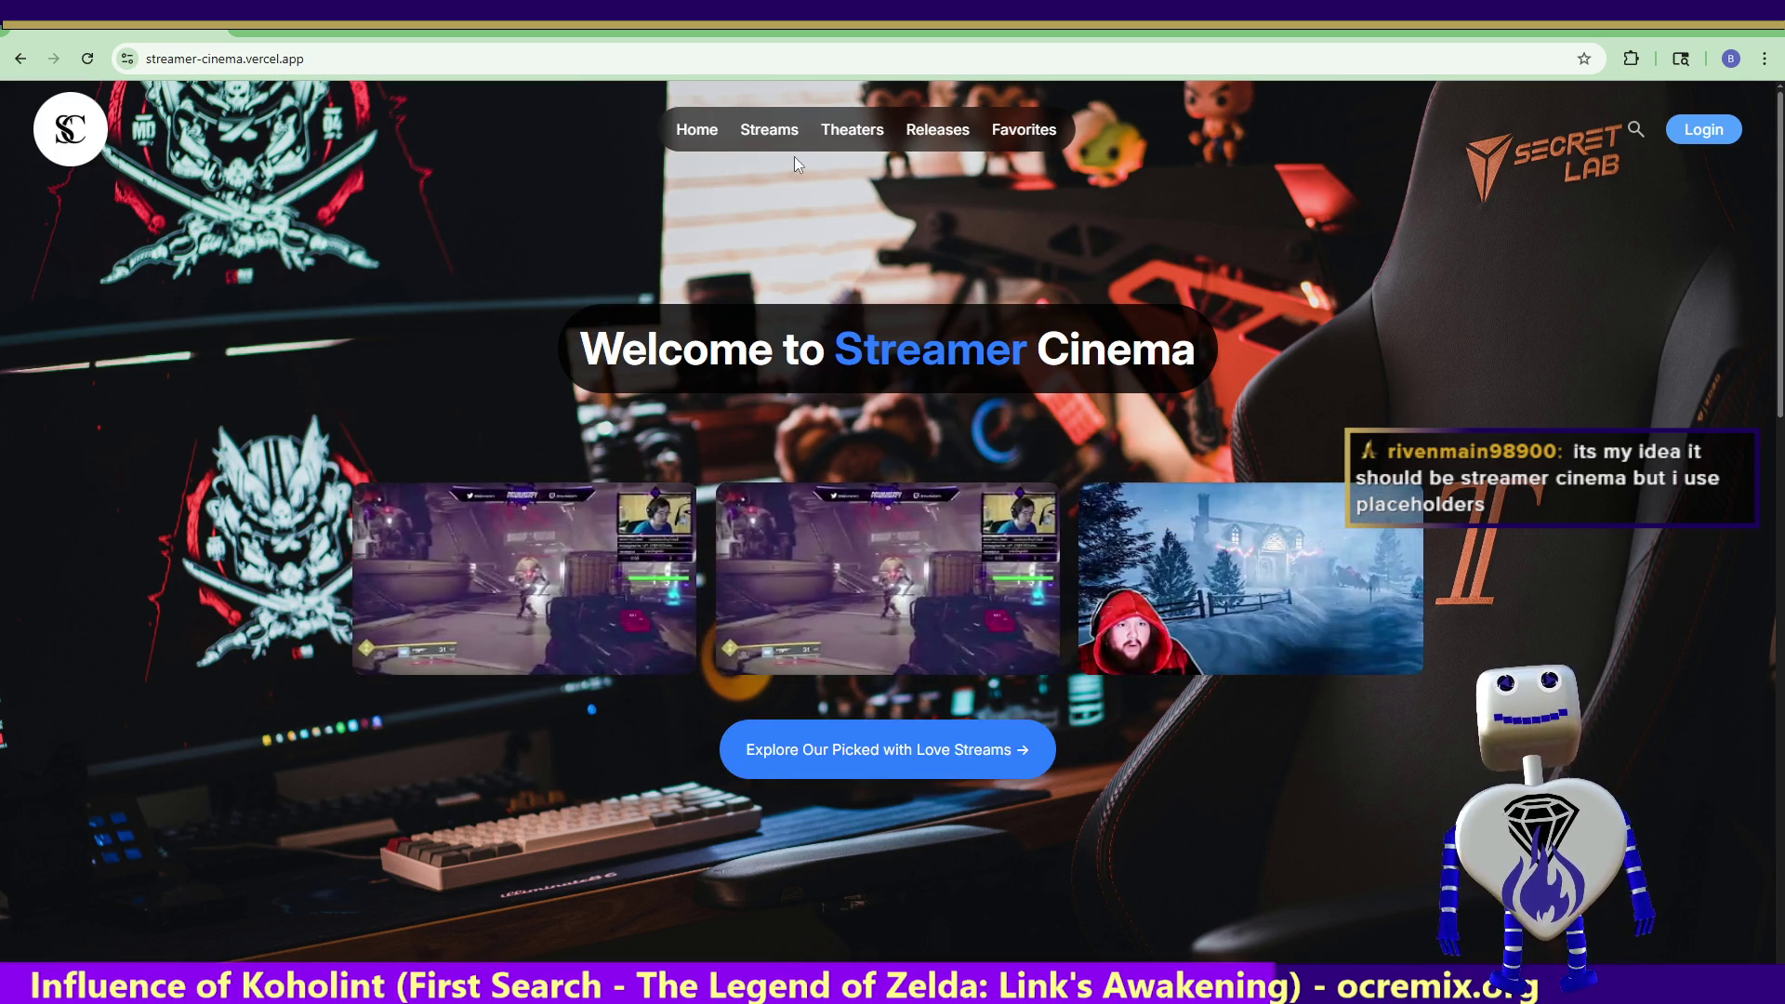
- Open Mission: Impossible's ticket options, then load the full Now Showing list
left_click(745, 135)
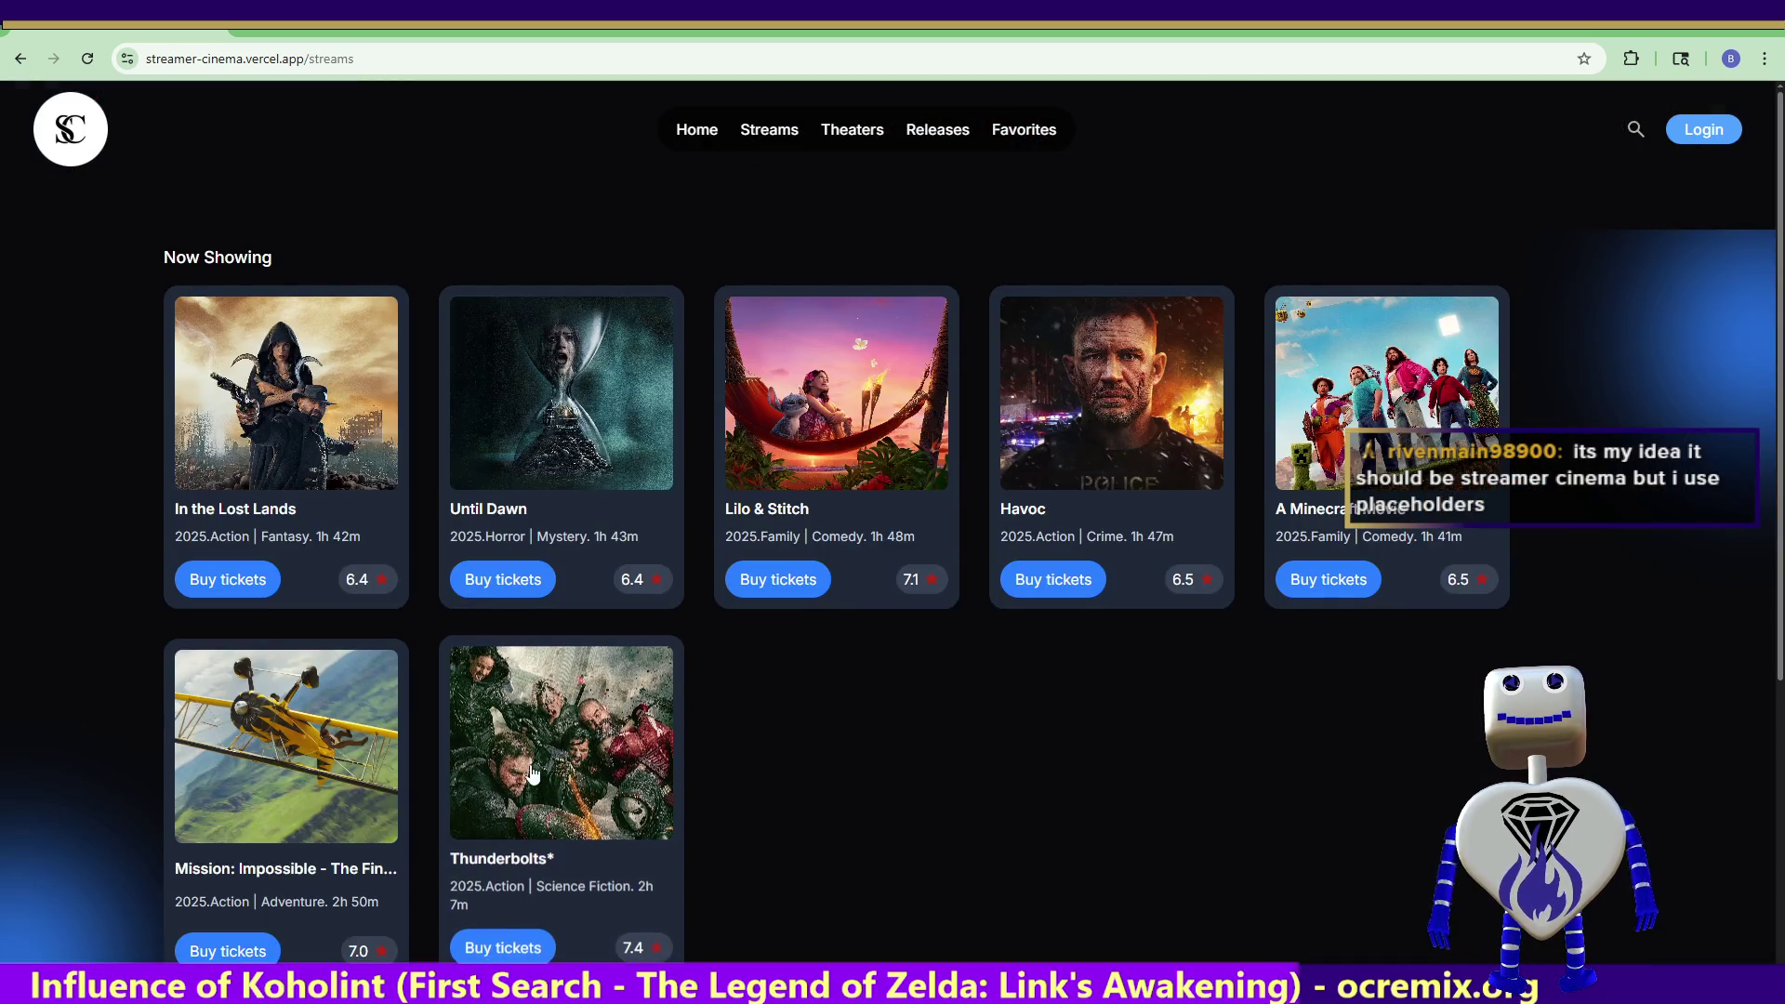
left_click(372, 749)
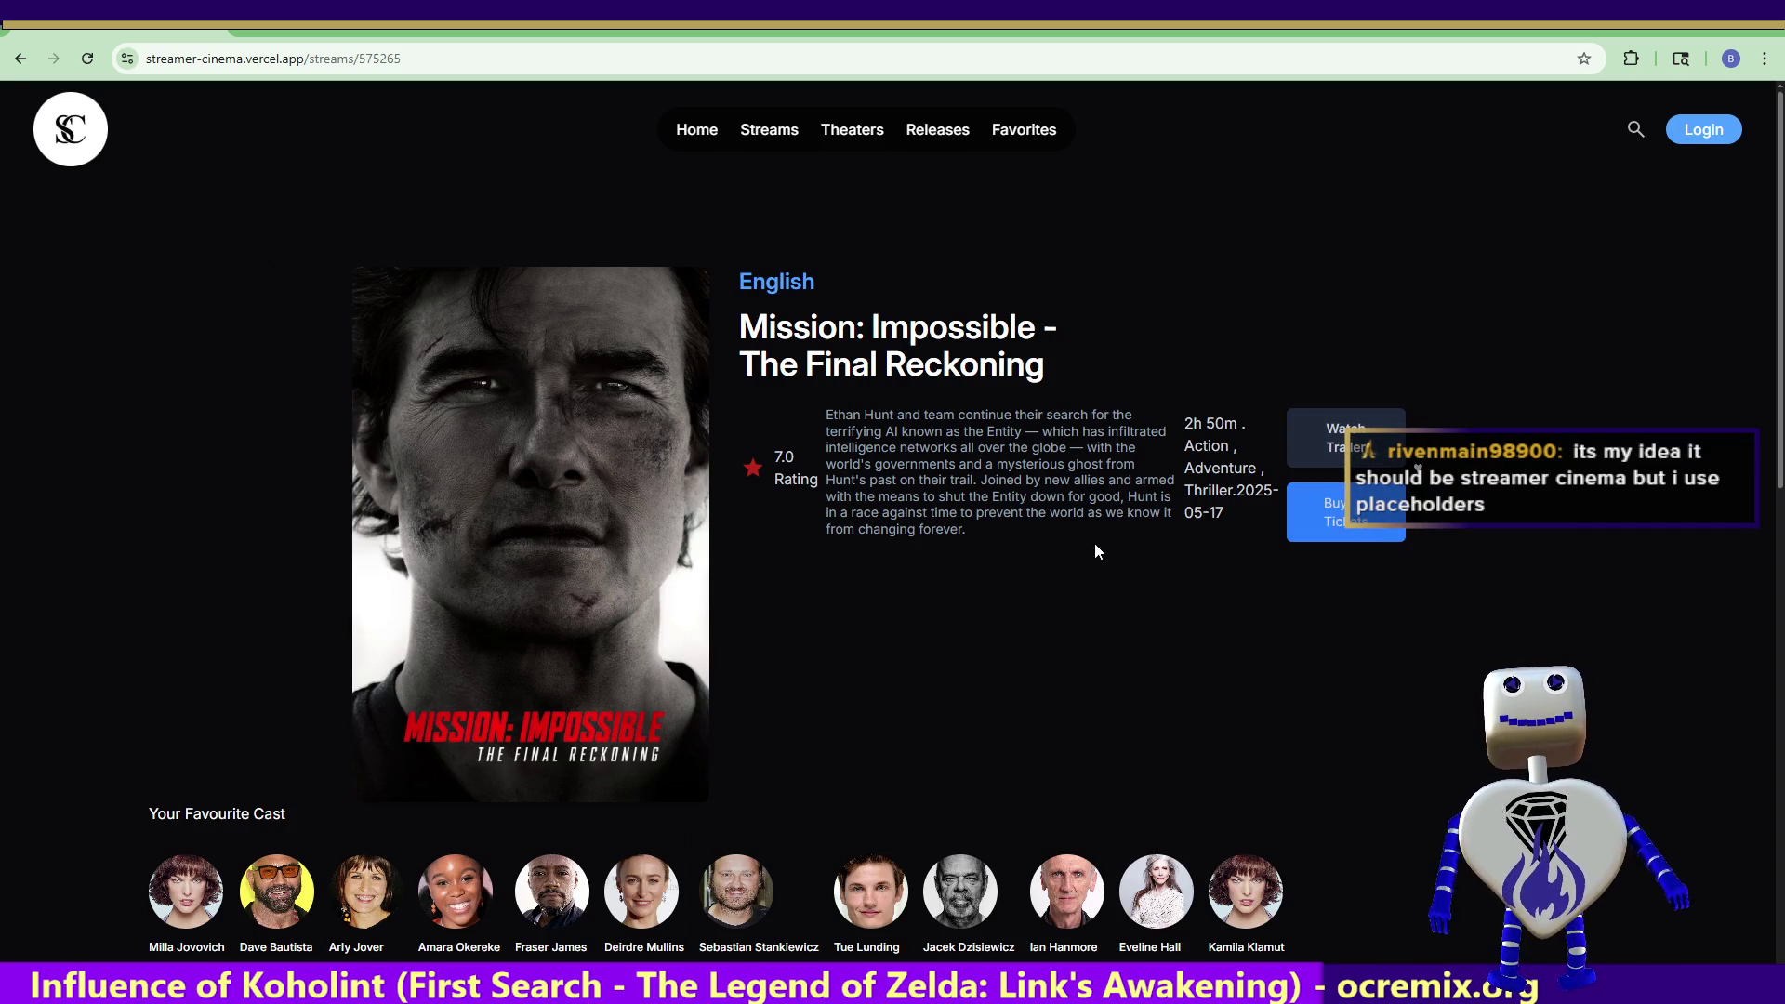
left_click(1358, 525)
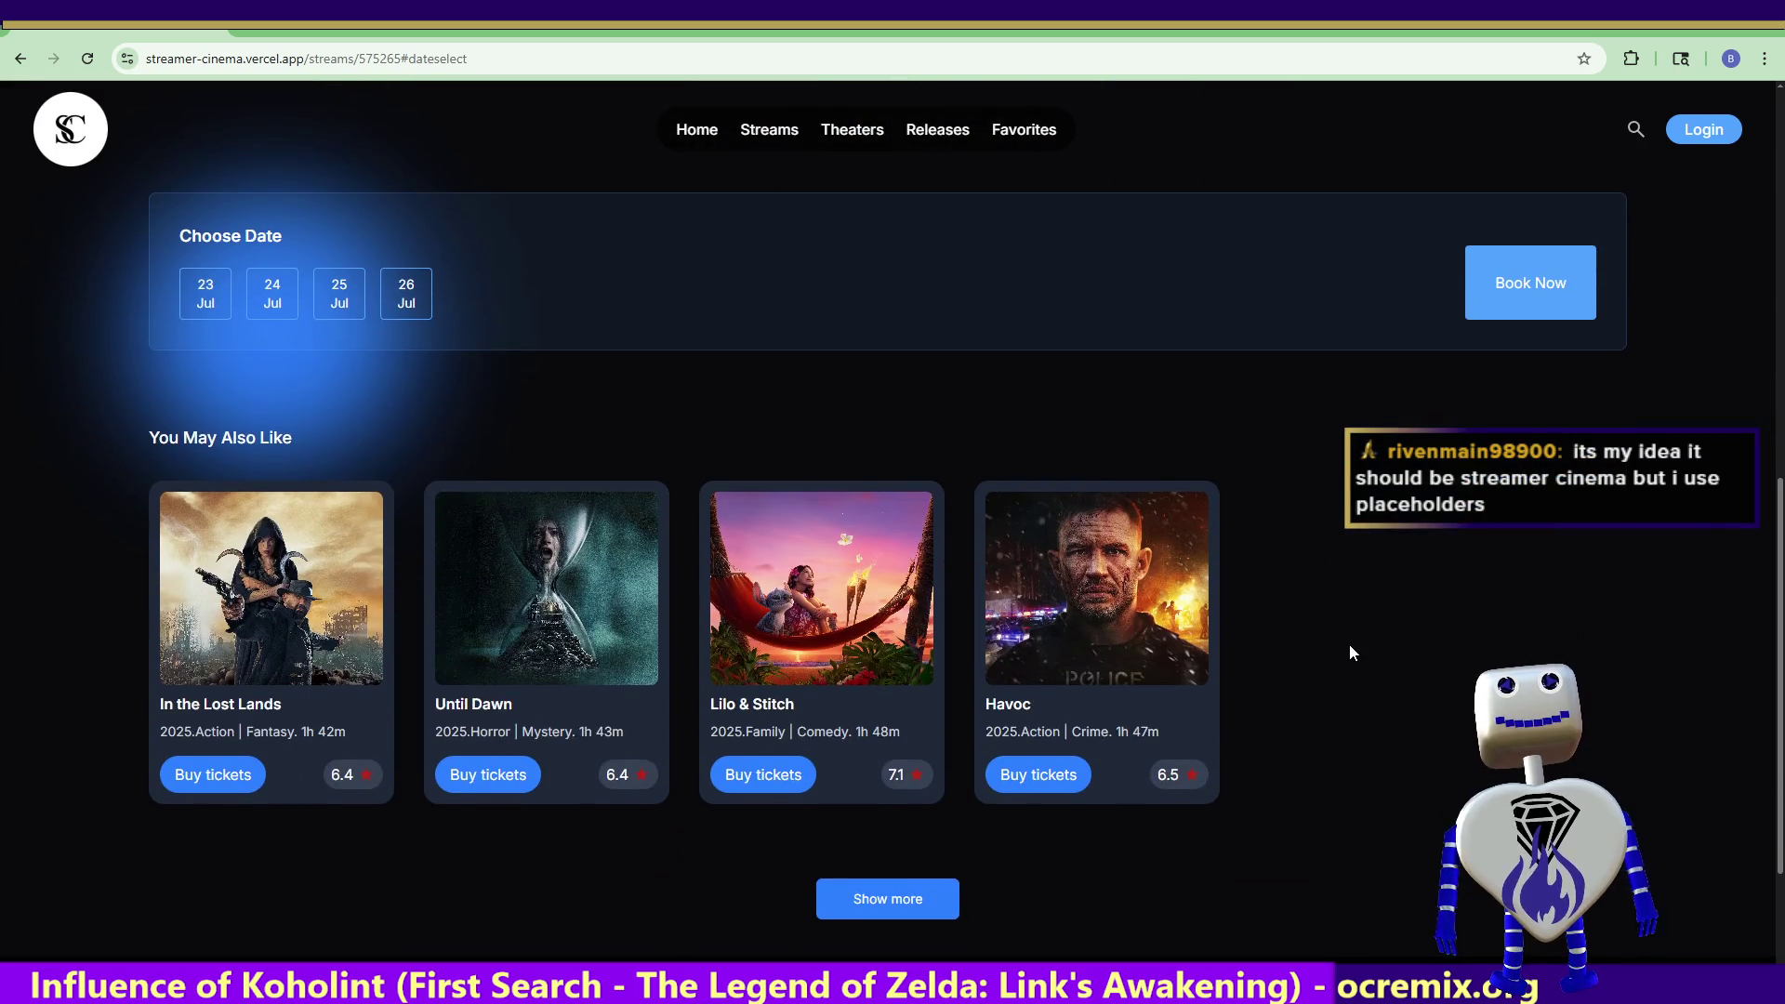
scroll(1276, 723, "down", 2)
left_click(909, 724)
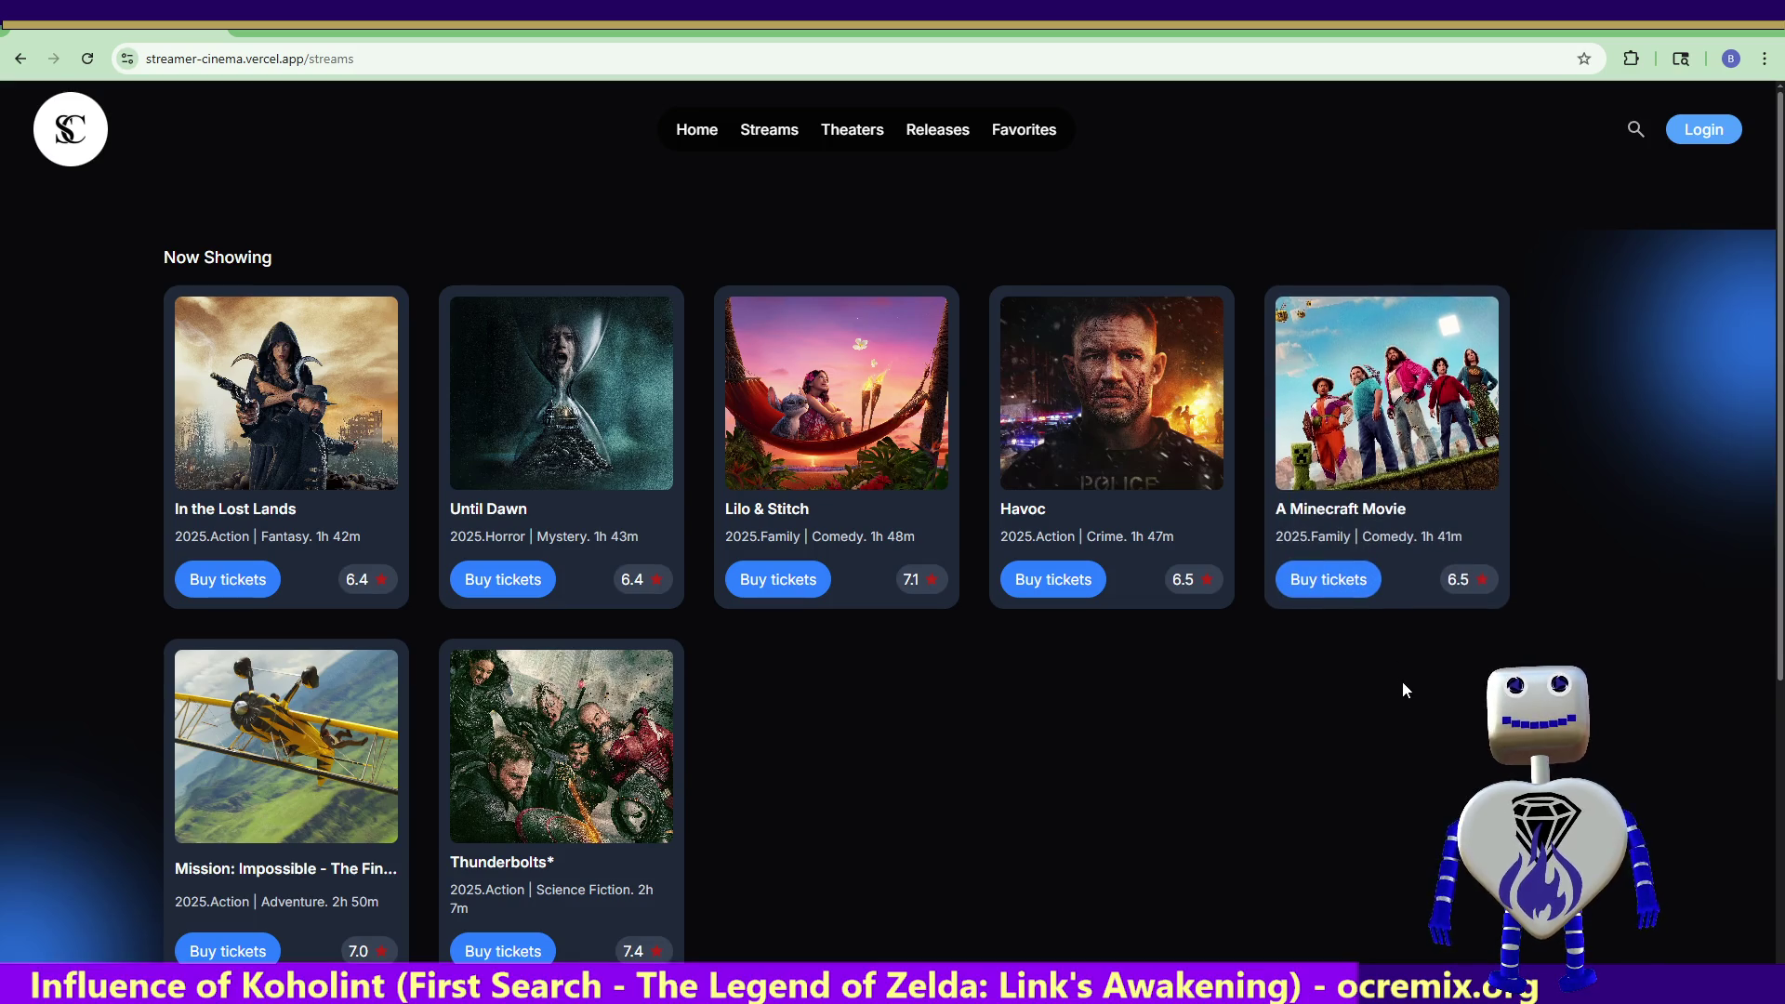
- Open and close the sign-in window, then return to the Unity editor
left_click(1680, 136)
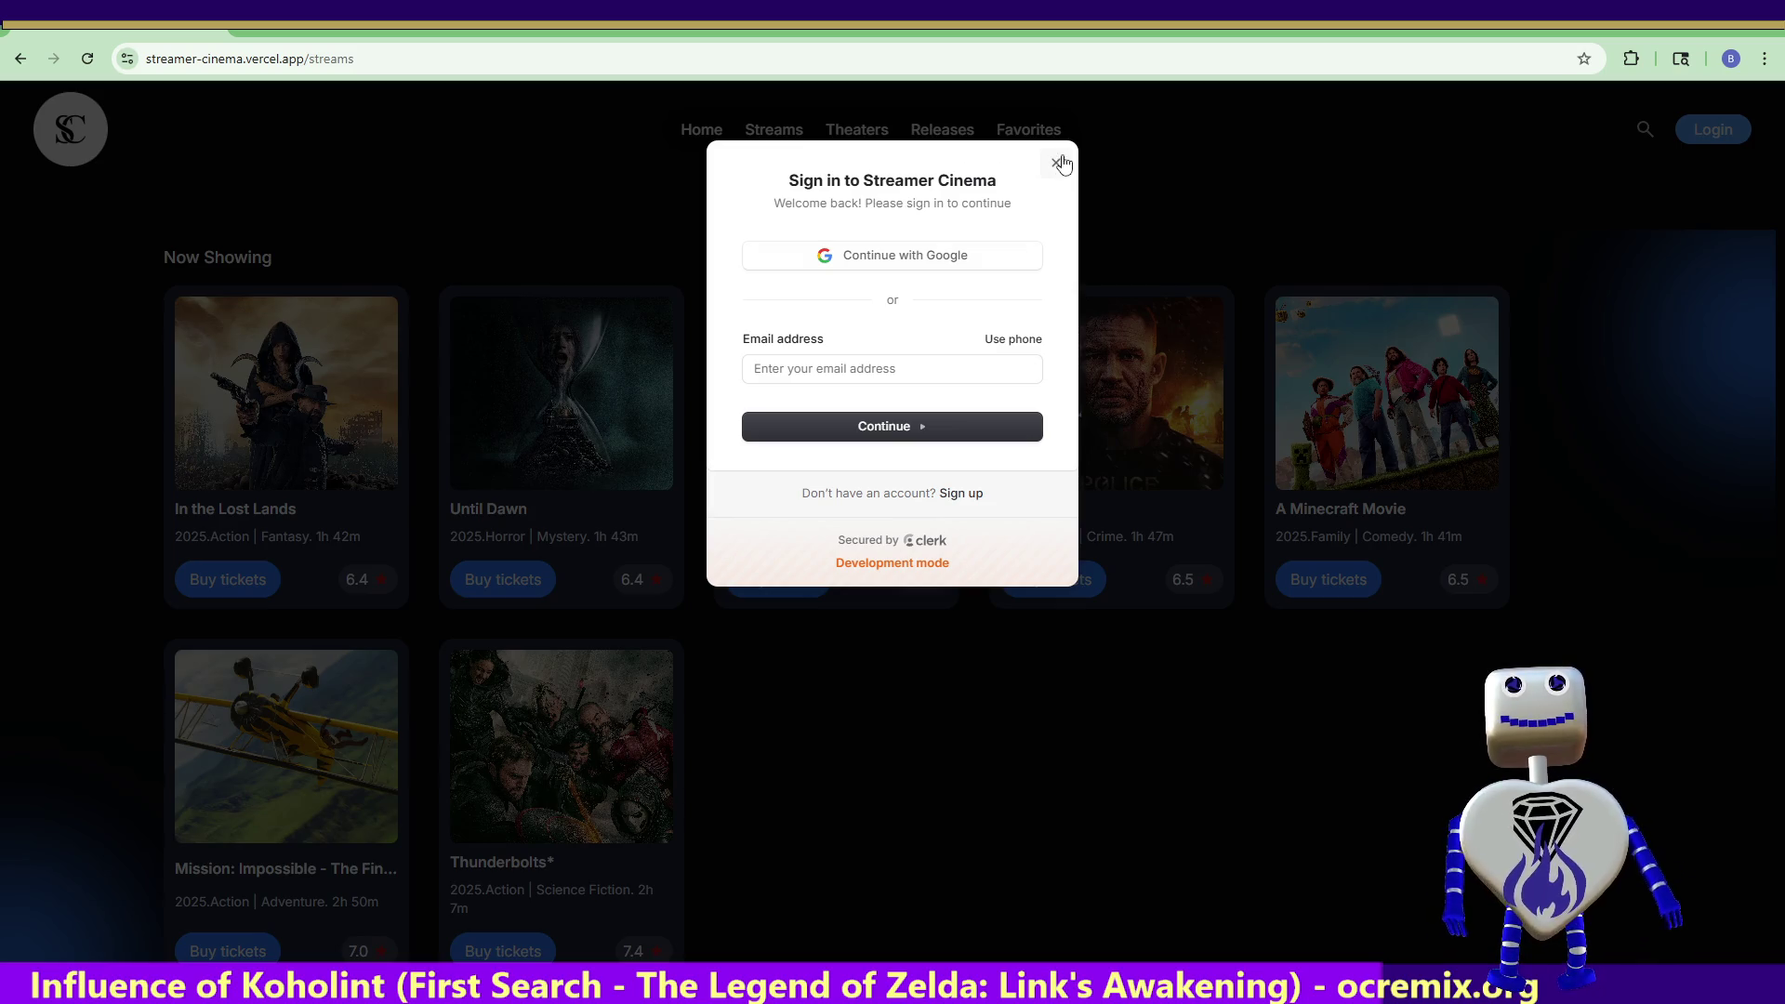
left_click(1056, 163)
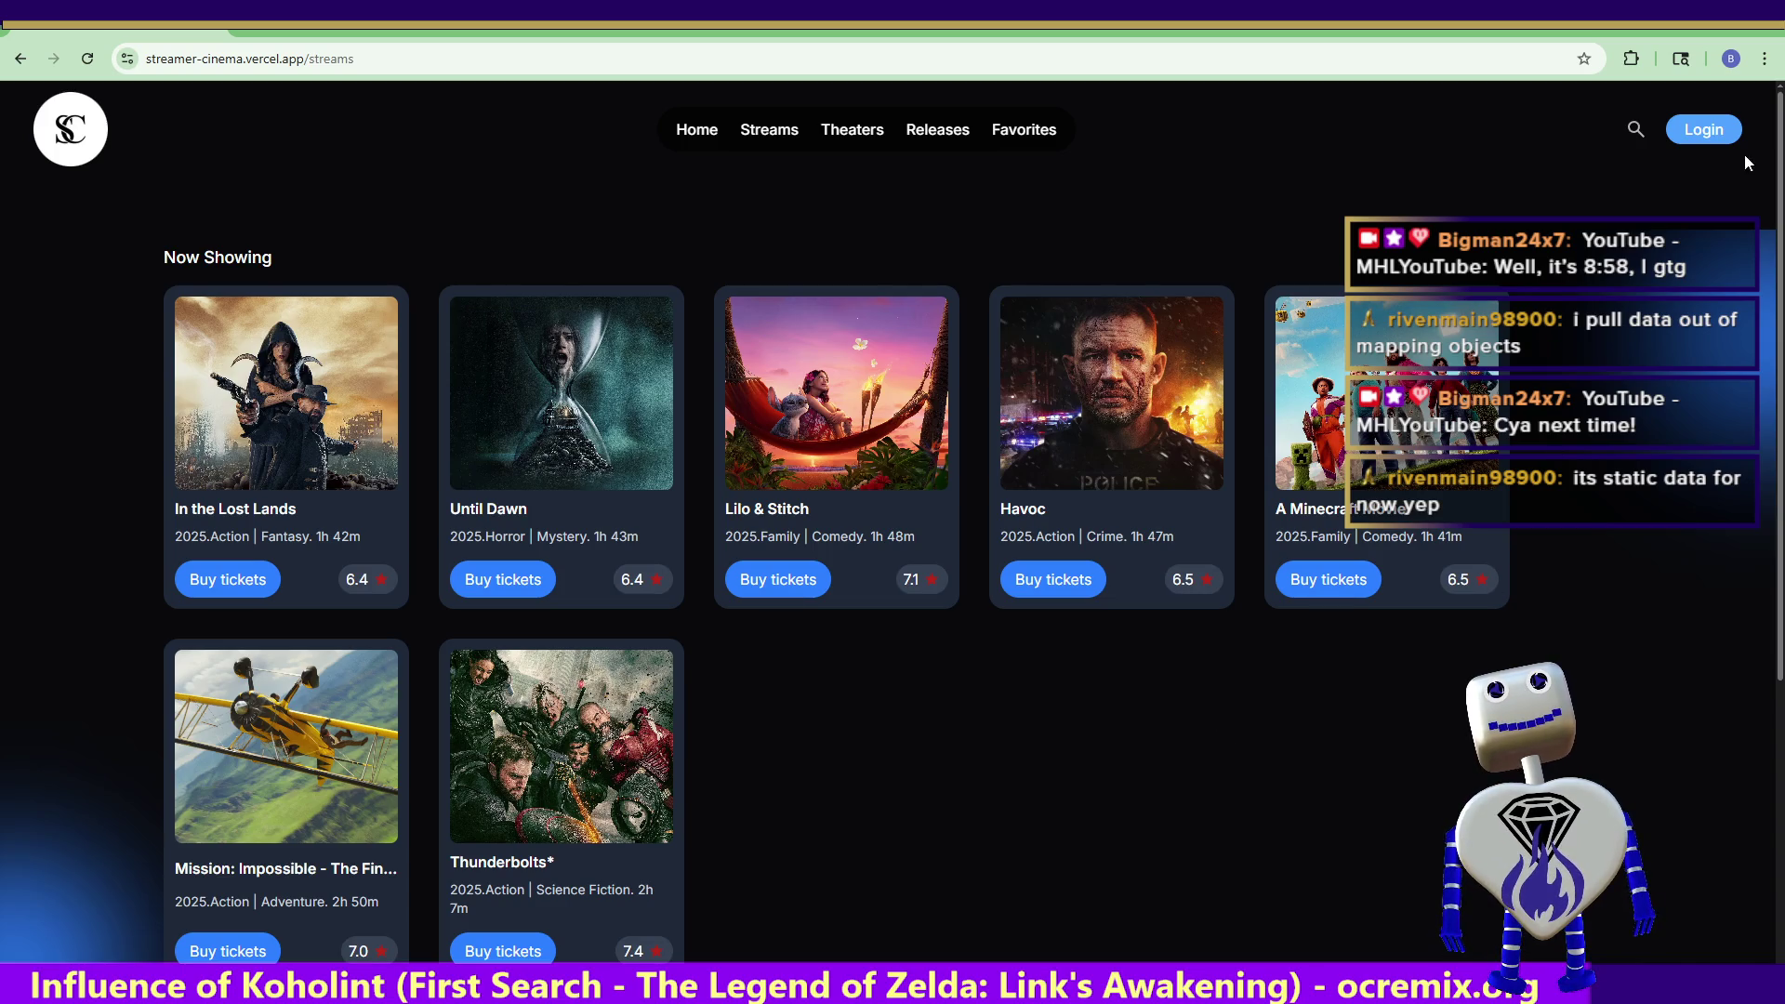
key("alt+Tab")
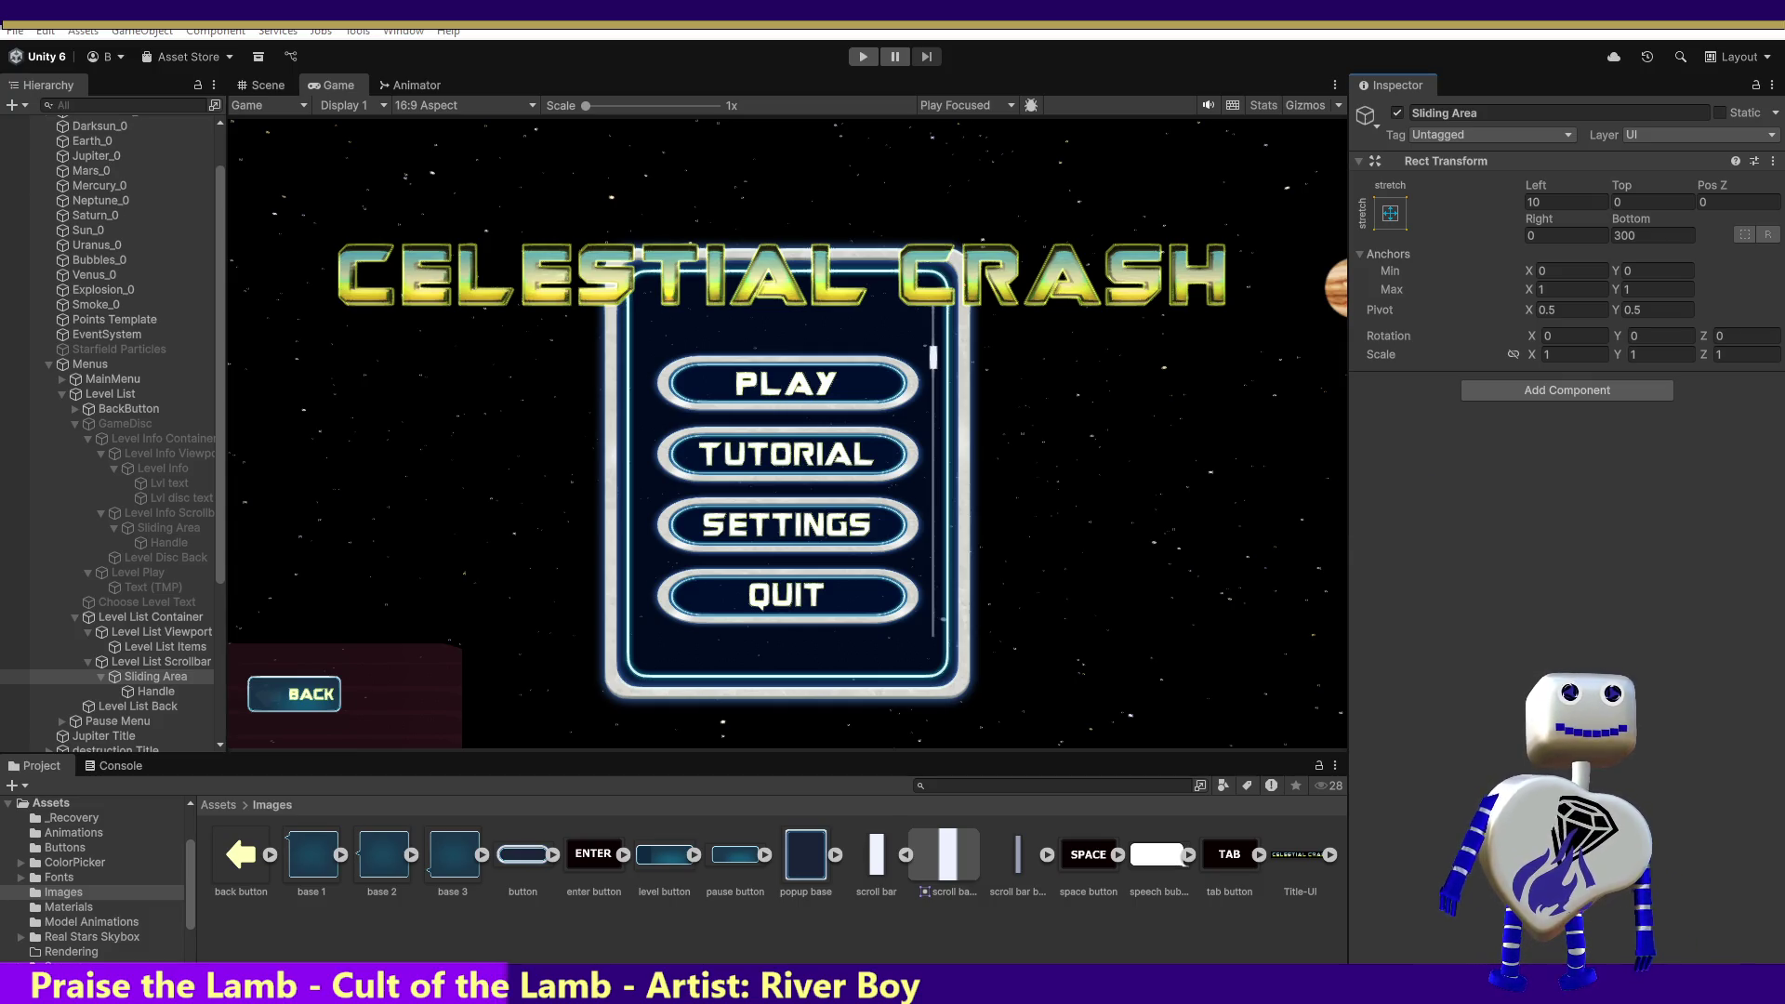
- Drag a new browser window out over the Unity editor
left_click_drag(1123, 0, 1123, 266)
- Maximize the new Chrome window and load boulean-streamer-project.vercel.app
double_click(1151, 265)
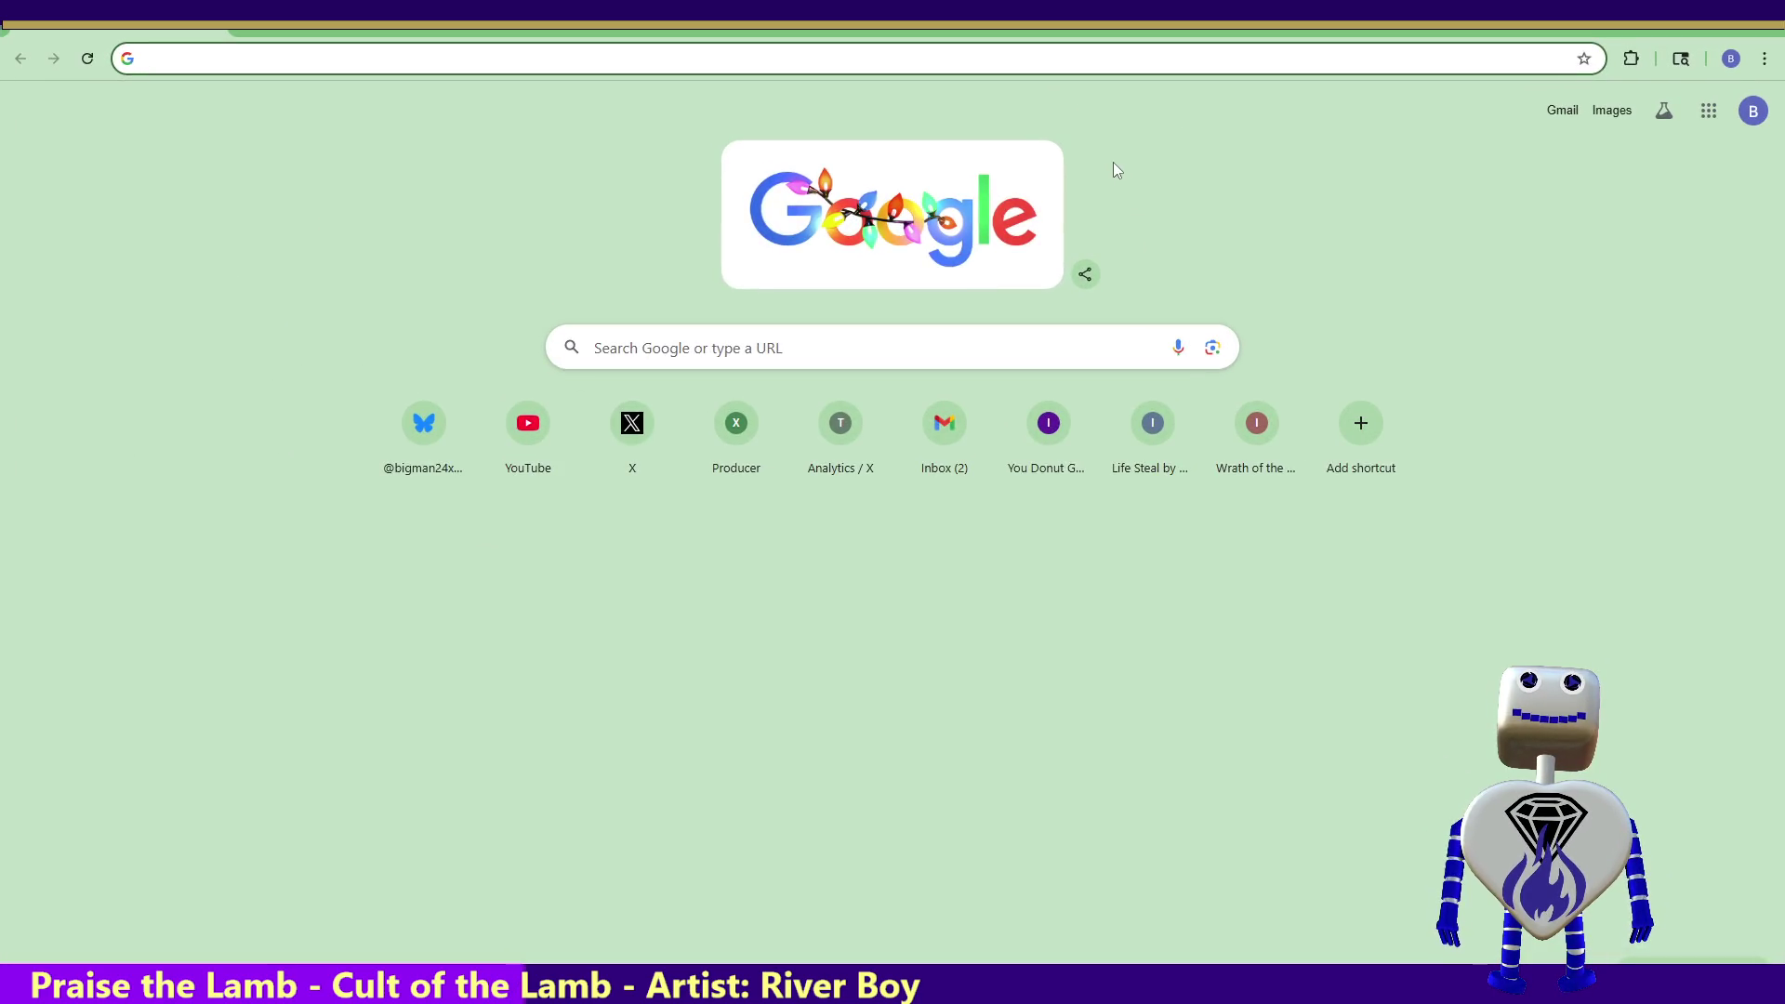
type("https://boulean-streamer-project.vercel.app/")
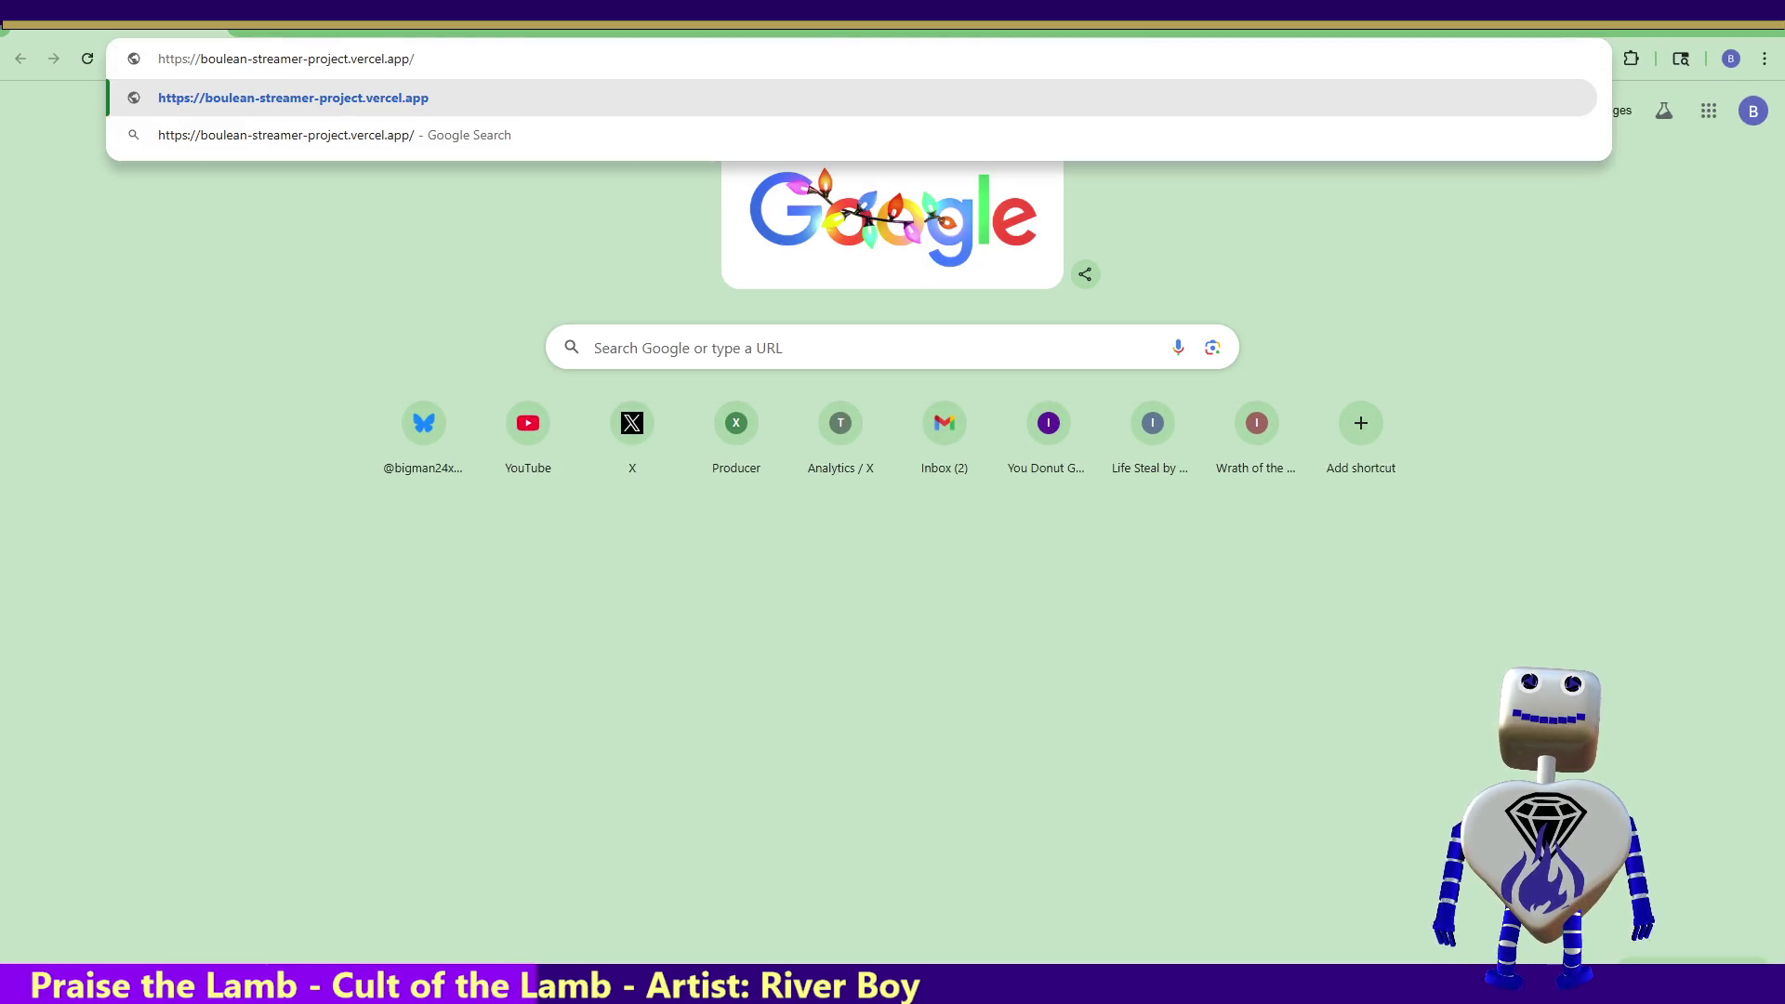
key("Return")
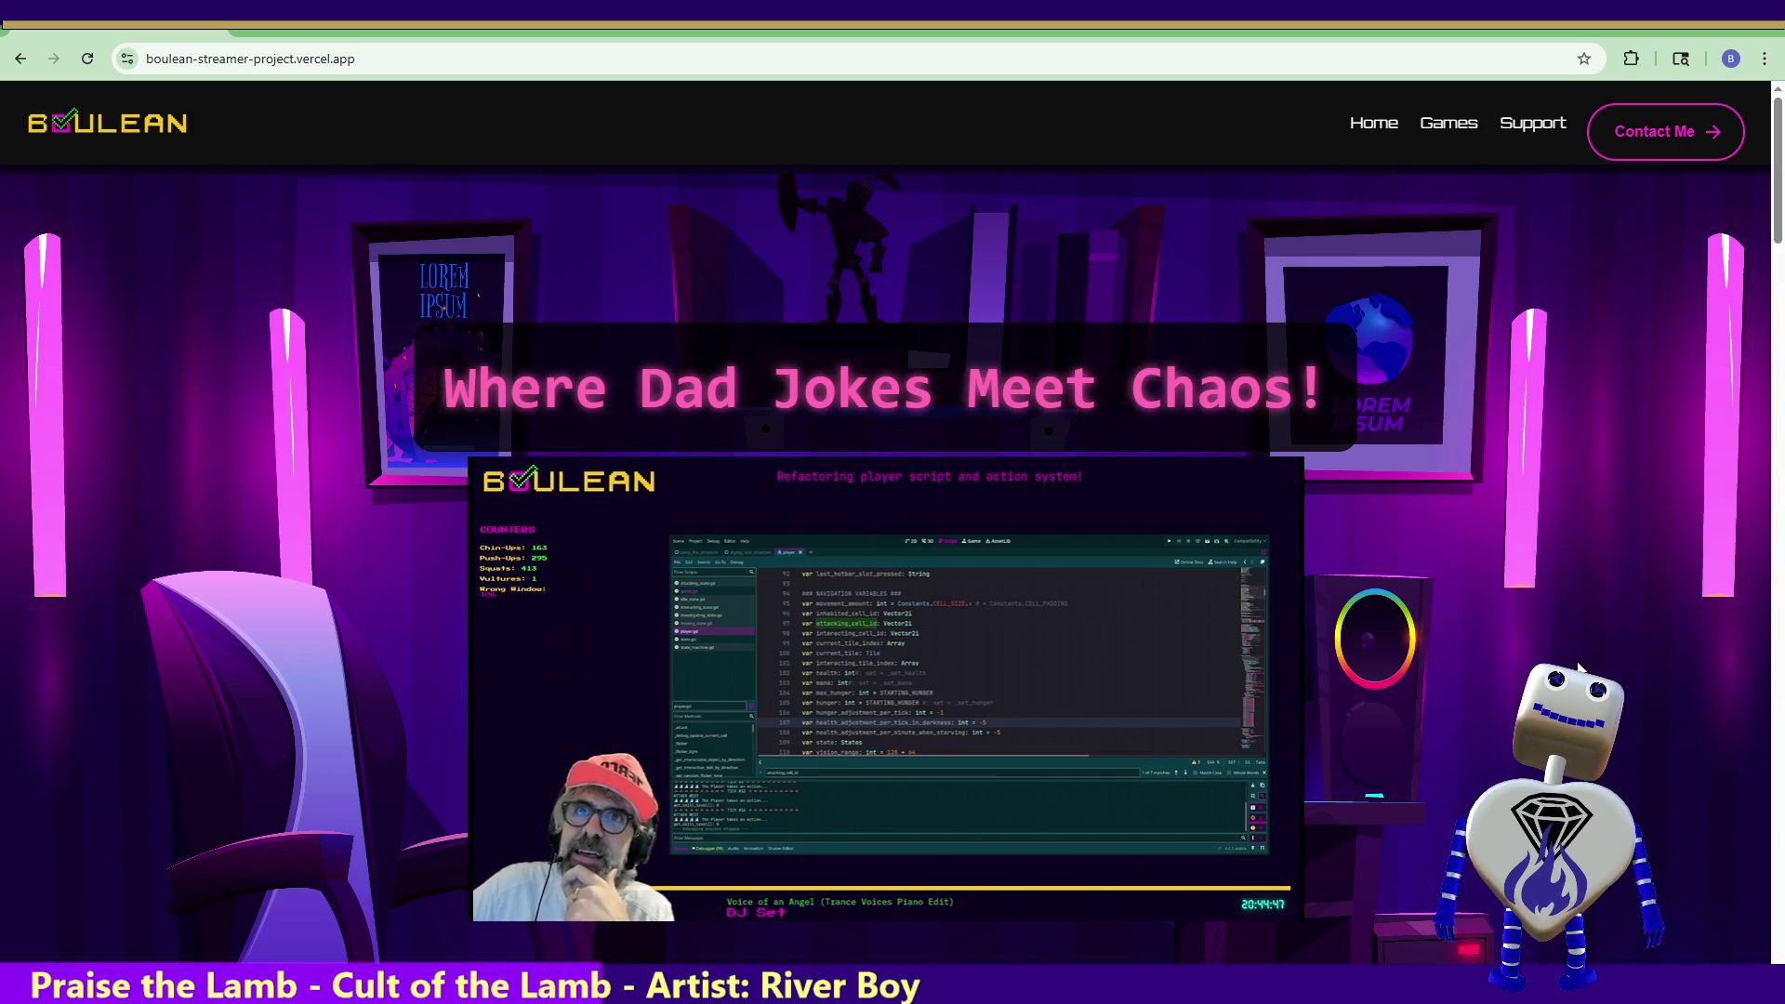
- Unmute the embedded Twitch stream and replay it
left_click(522, 902)
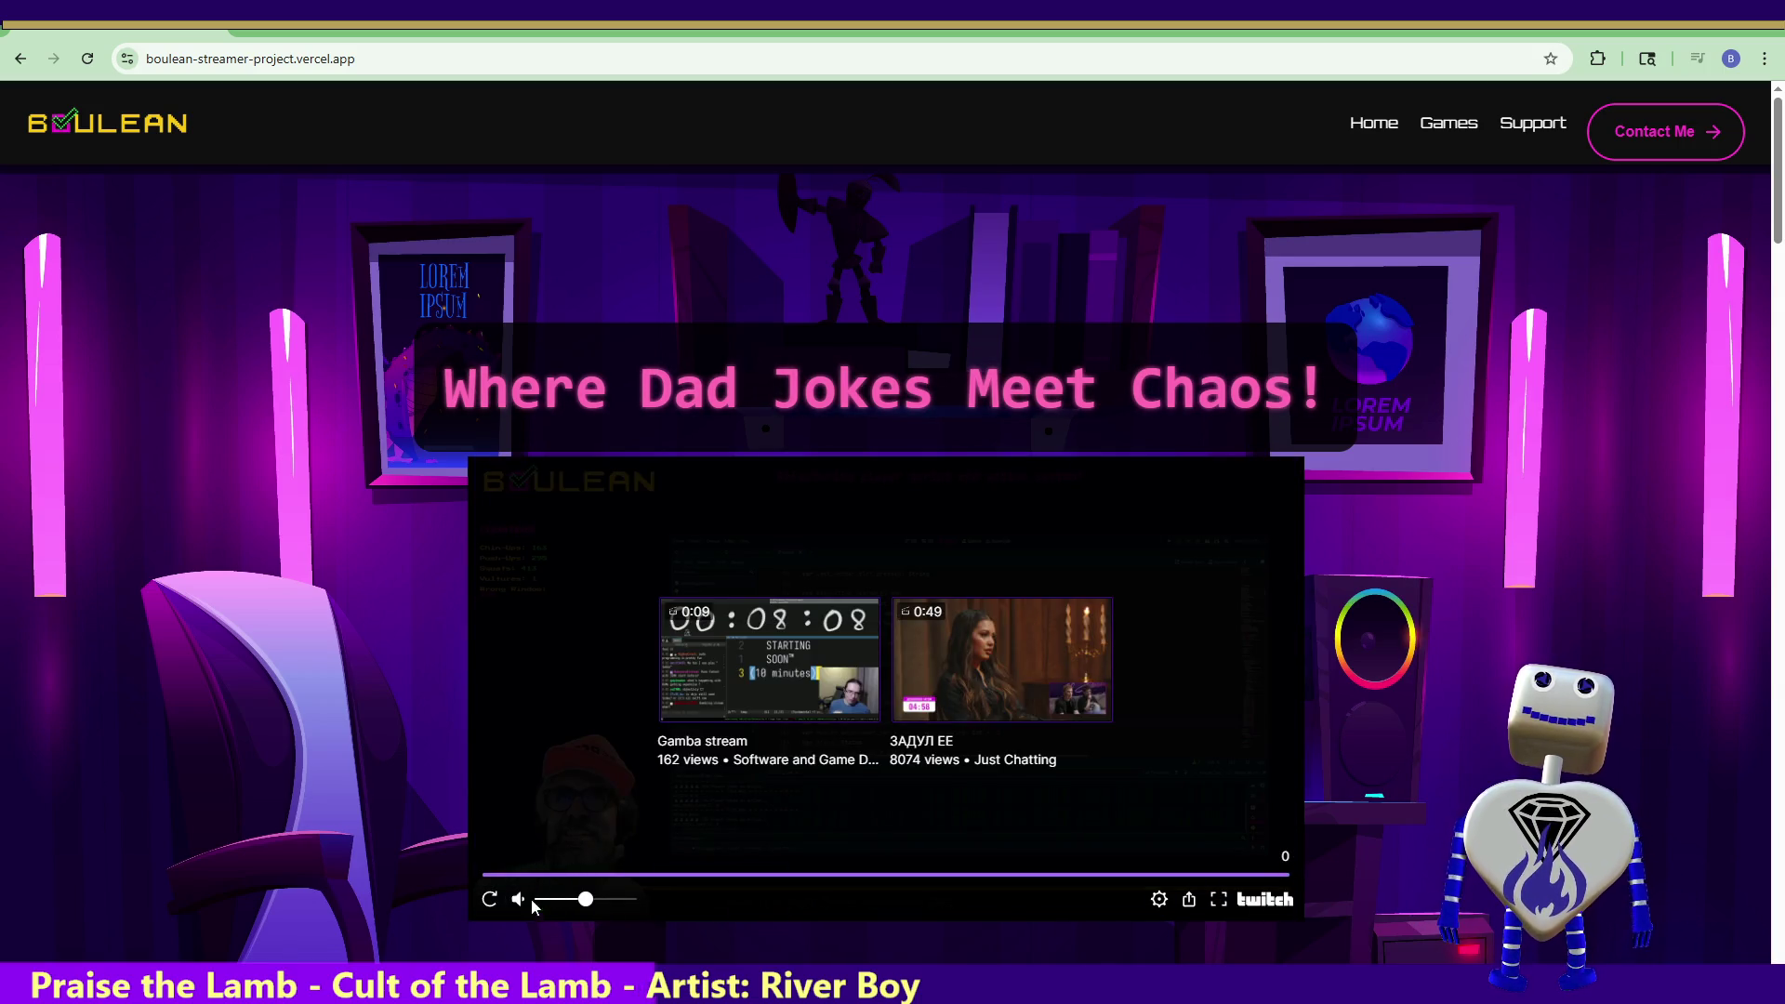
left_click(490, 899)
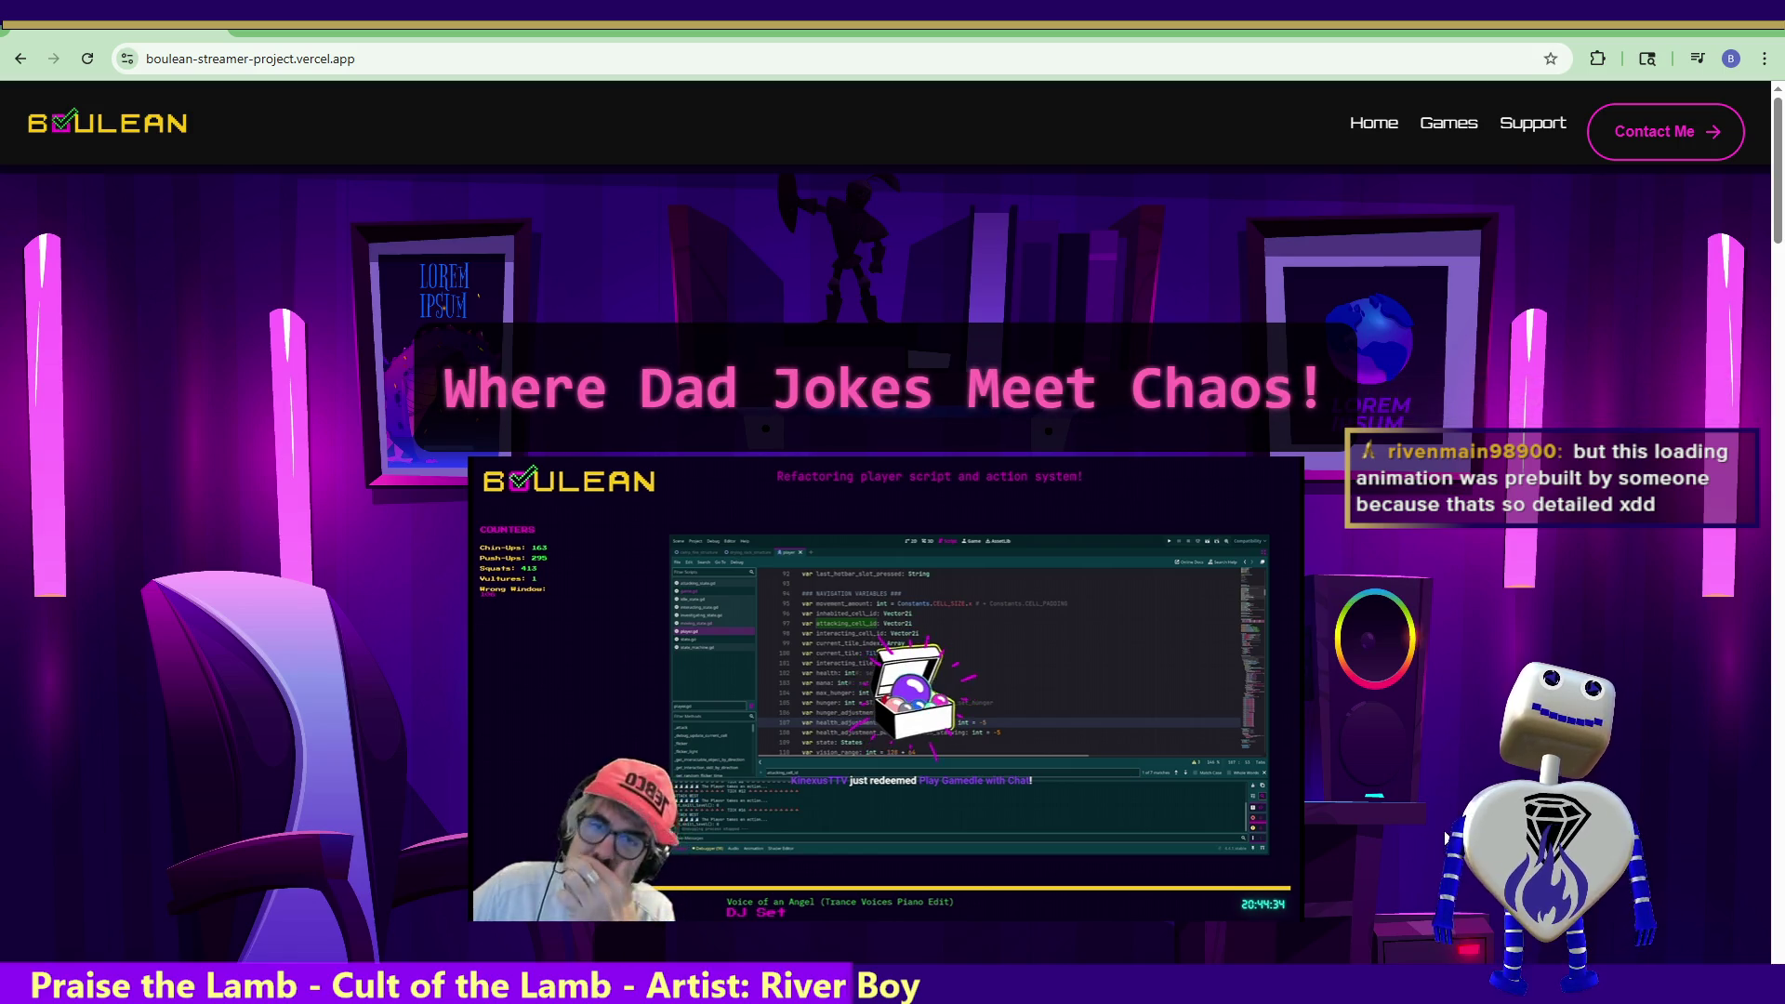
mouse_move(1304, 751)
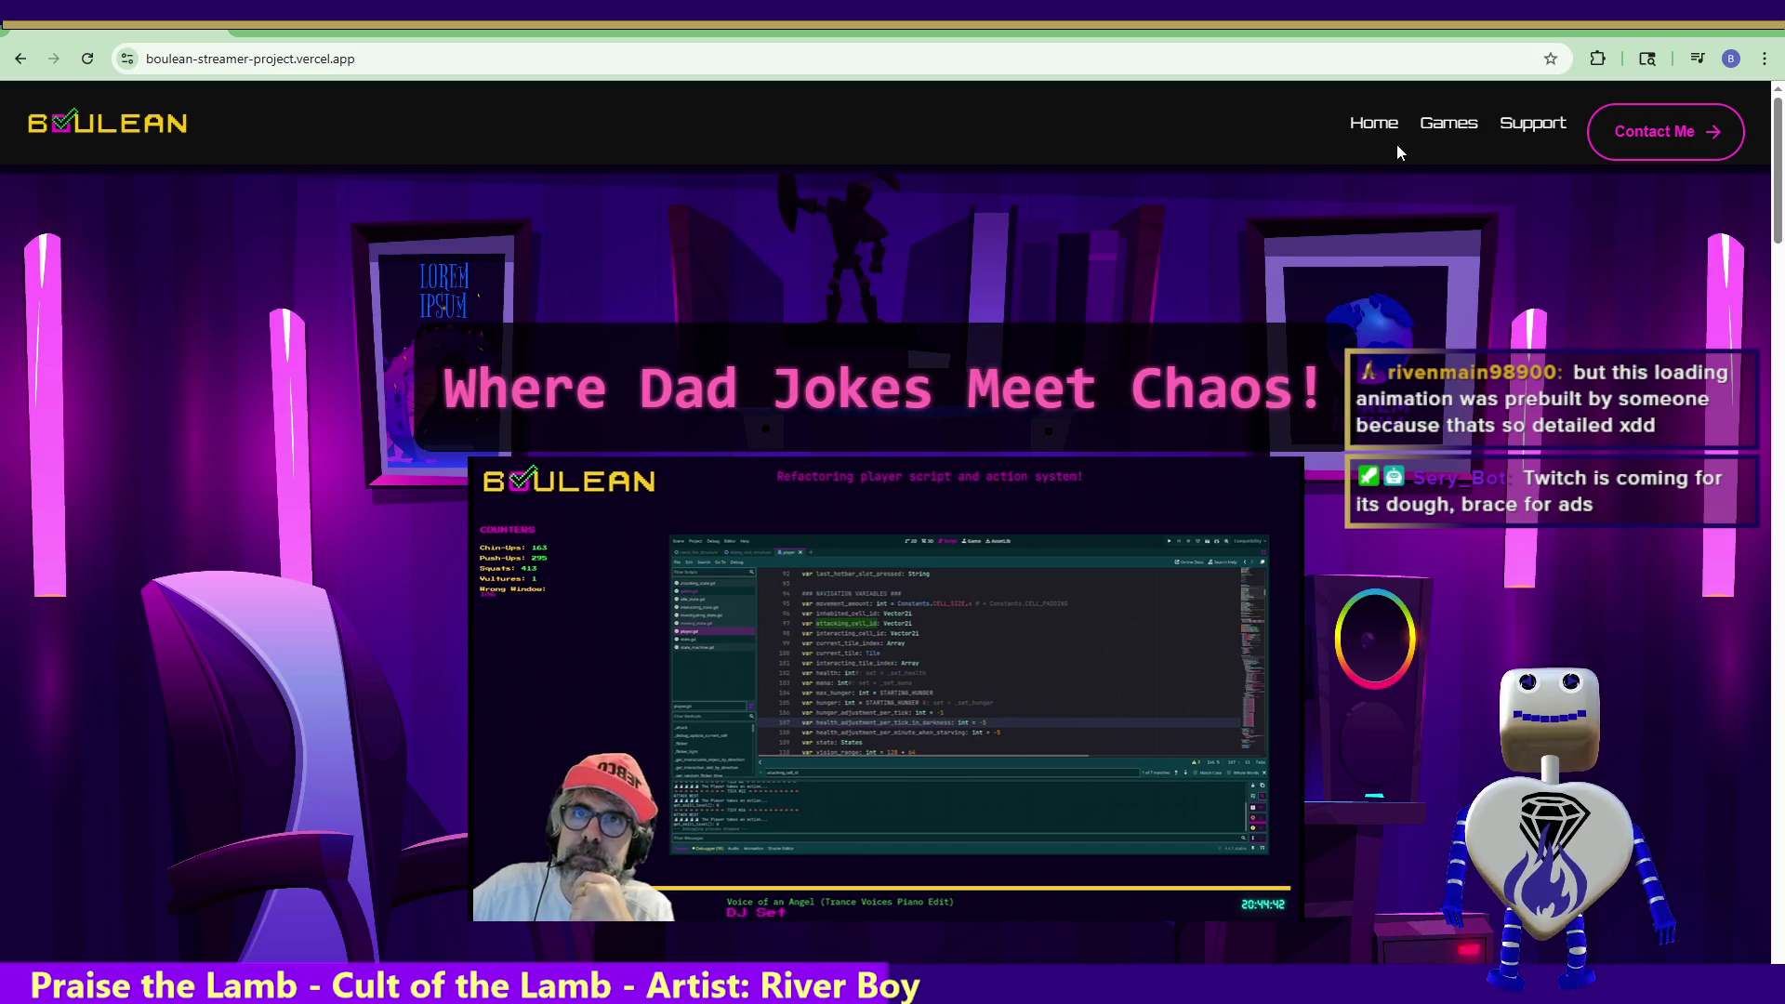
- Jump to the #Games section, scroll to the footer, then back to the Supporters tiers
left_click(1458, 127)
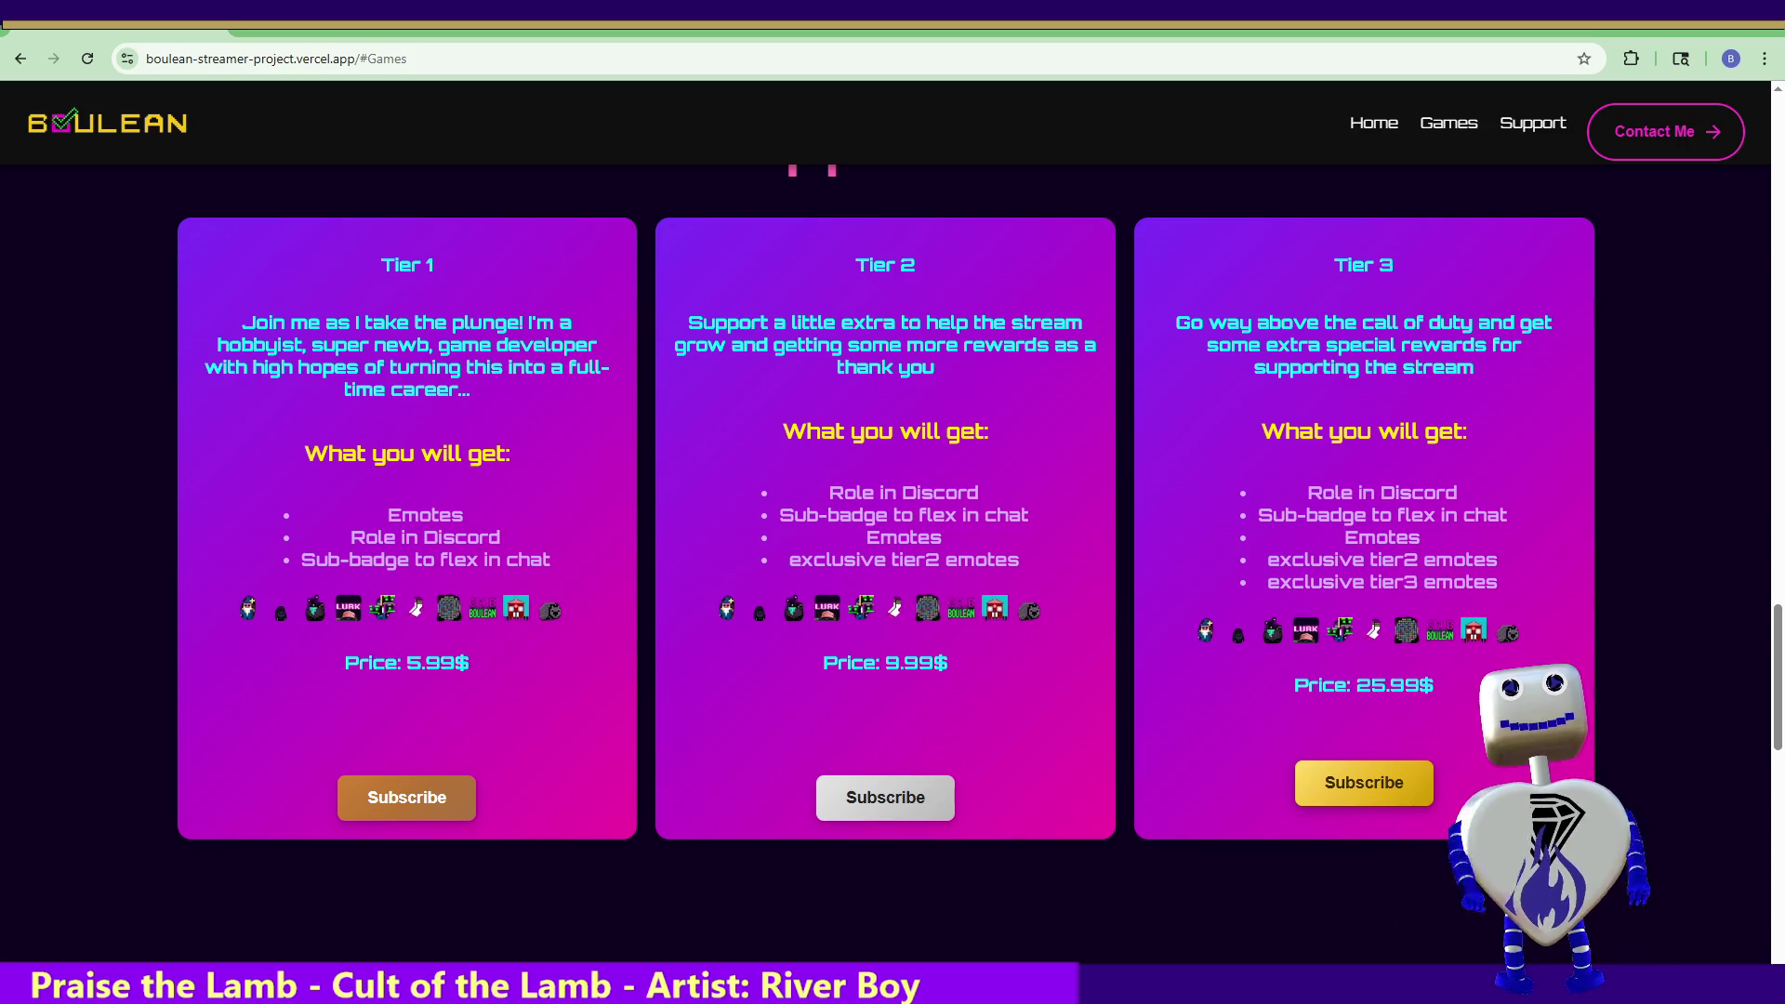
scroll(995, 736, "down", 10)
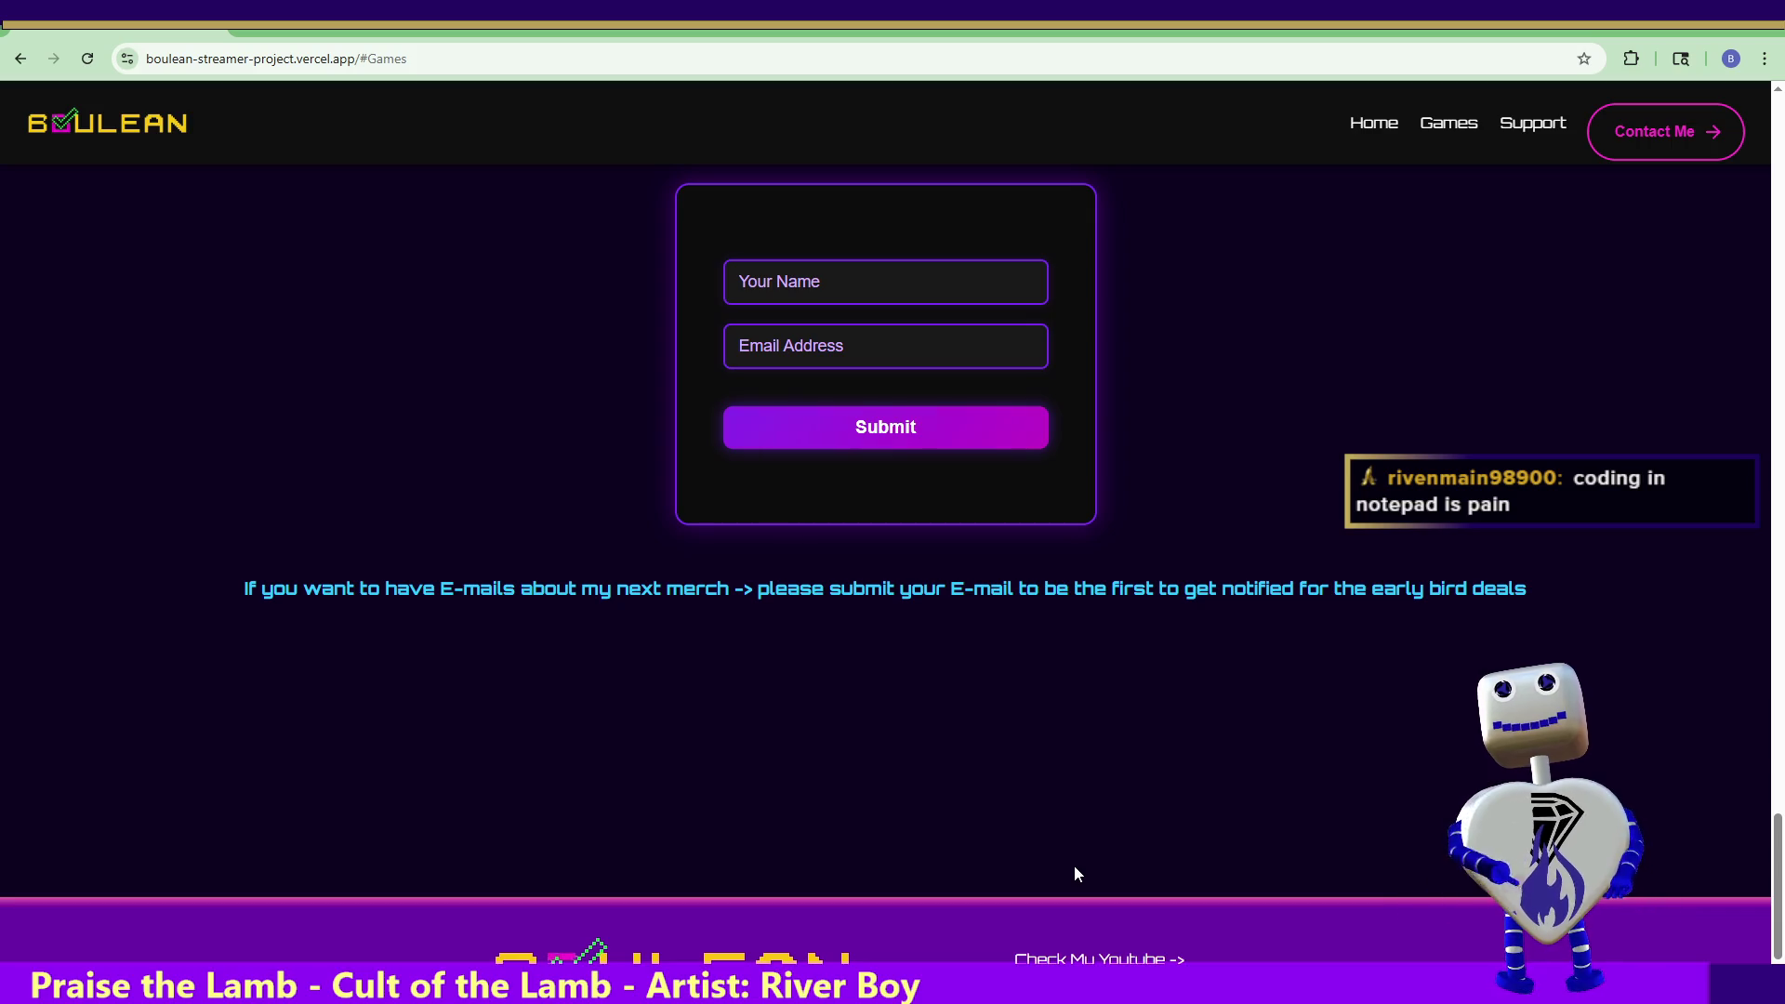
scroll(1069, 867, "down", 1)
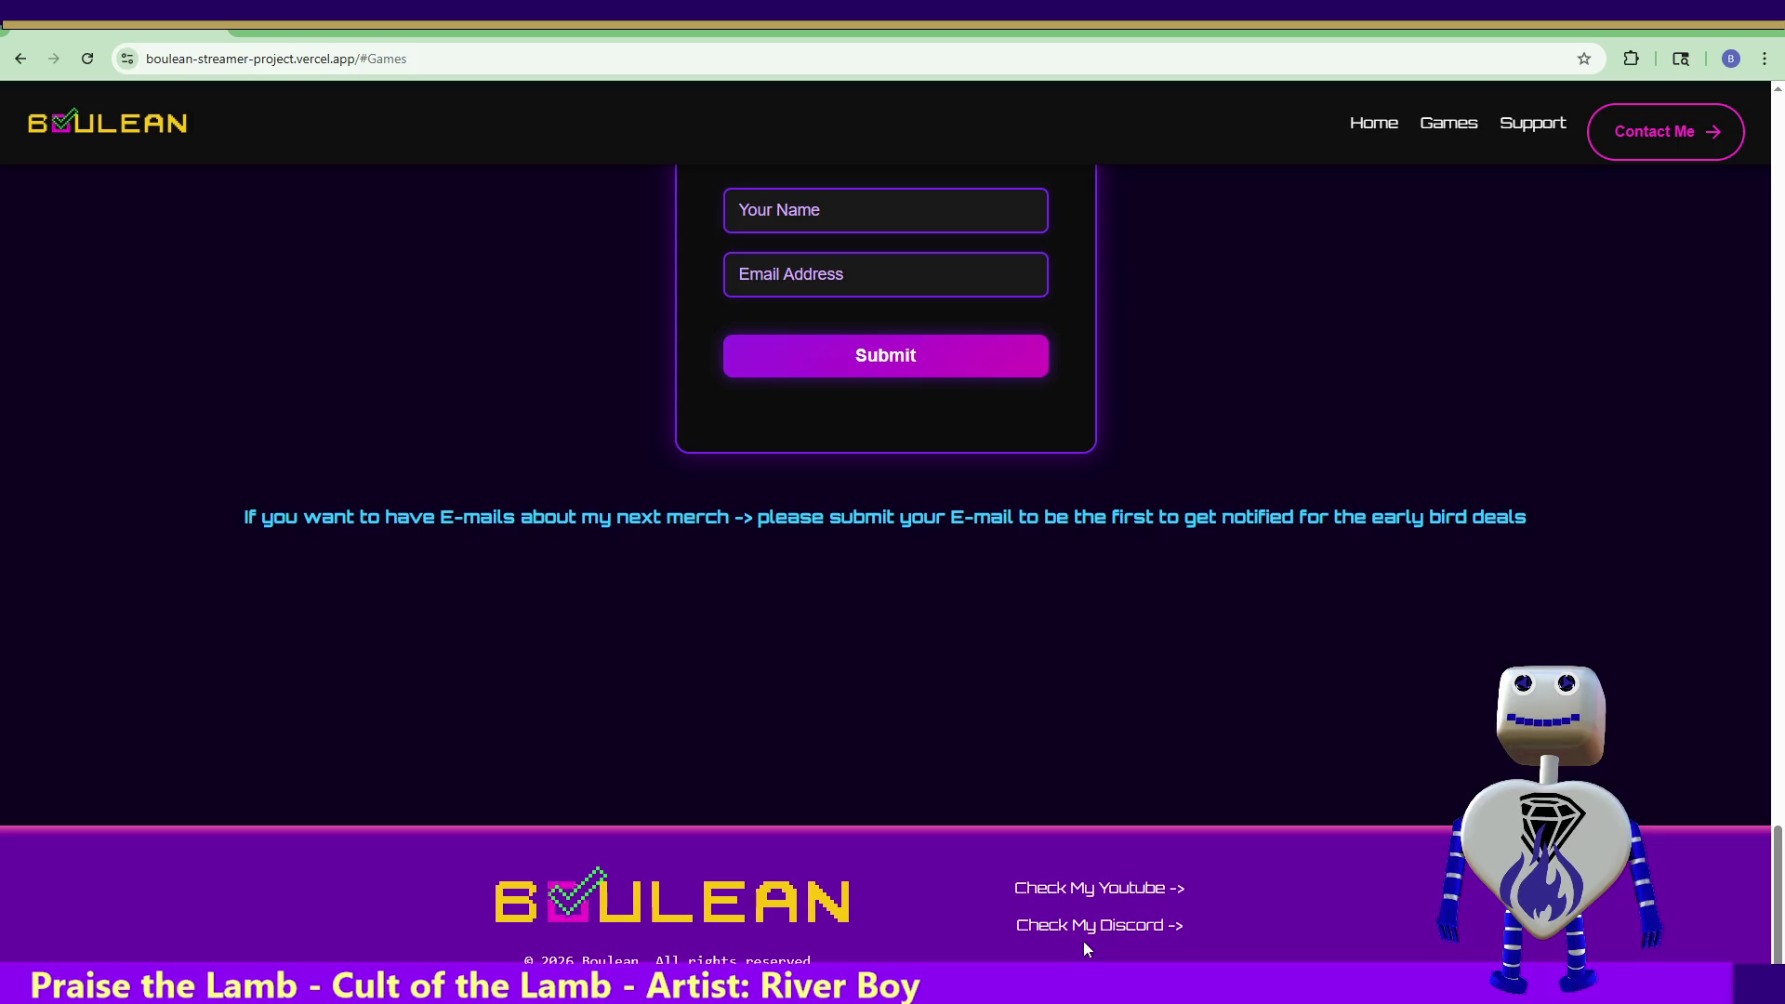
scroll(1470, 651, "up", 10)
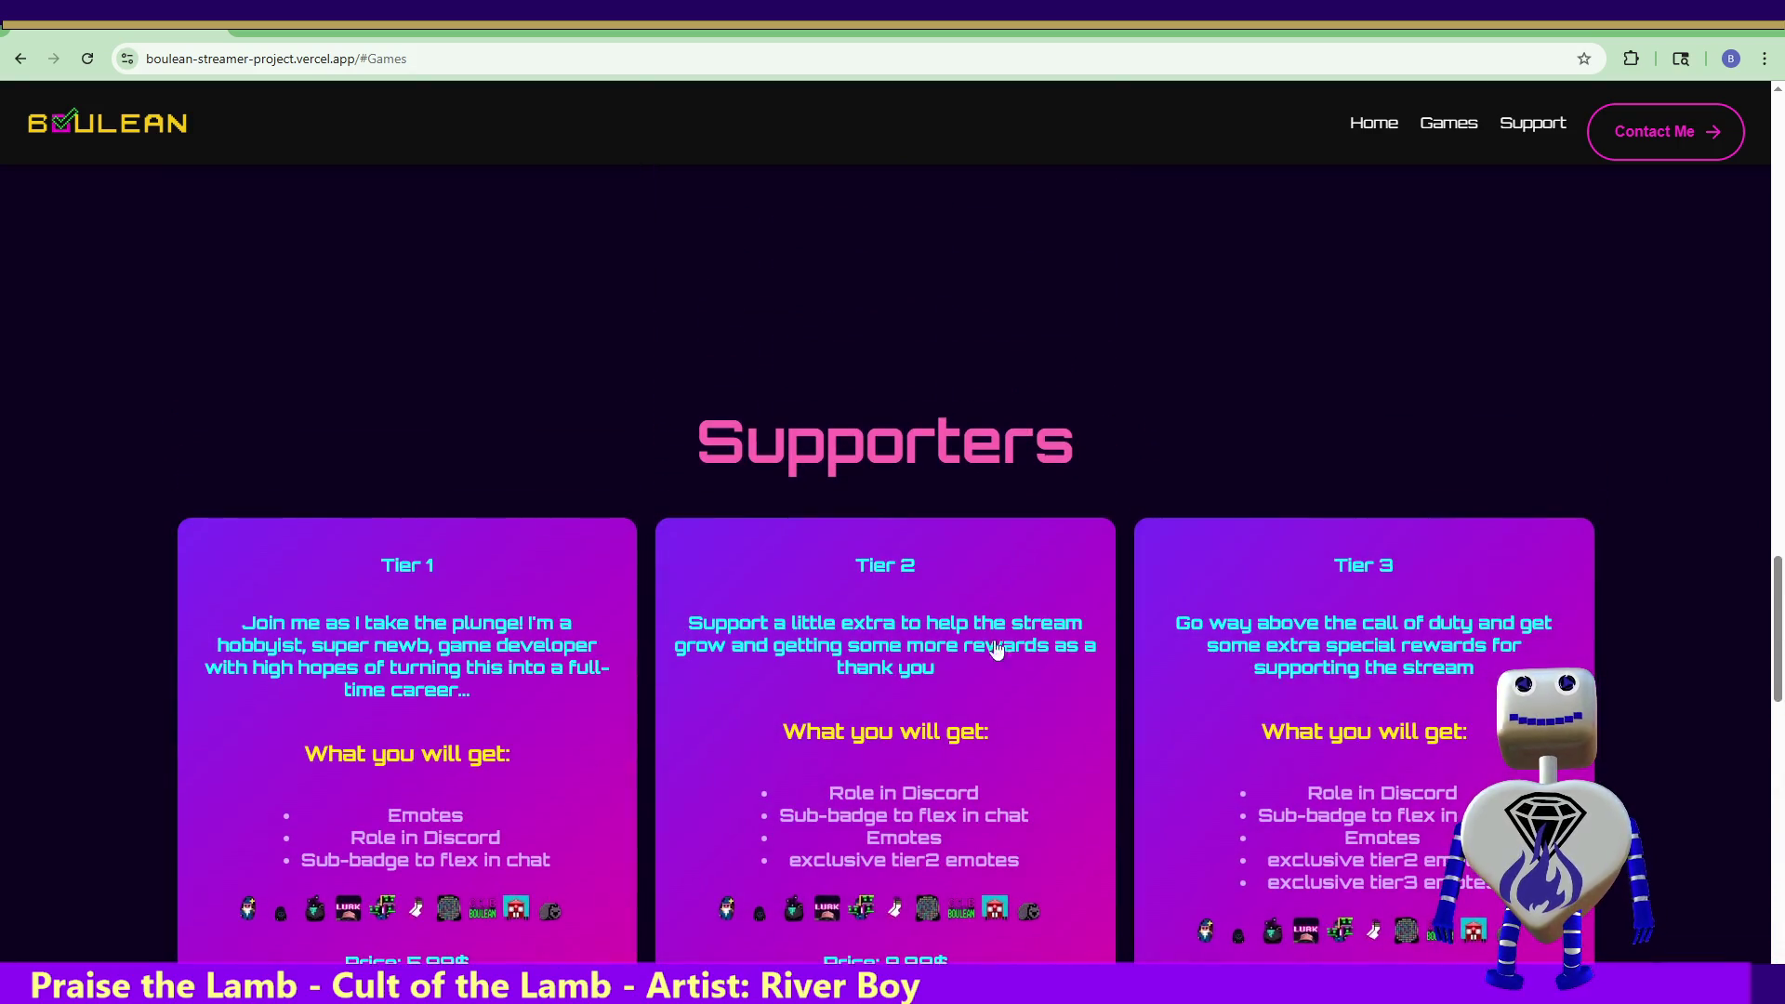
- Scroll up to the hero and jump to the Contact Me section
scroll(1074, 643, "up", 8)
scroll(810, 621, "up", 12)
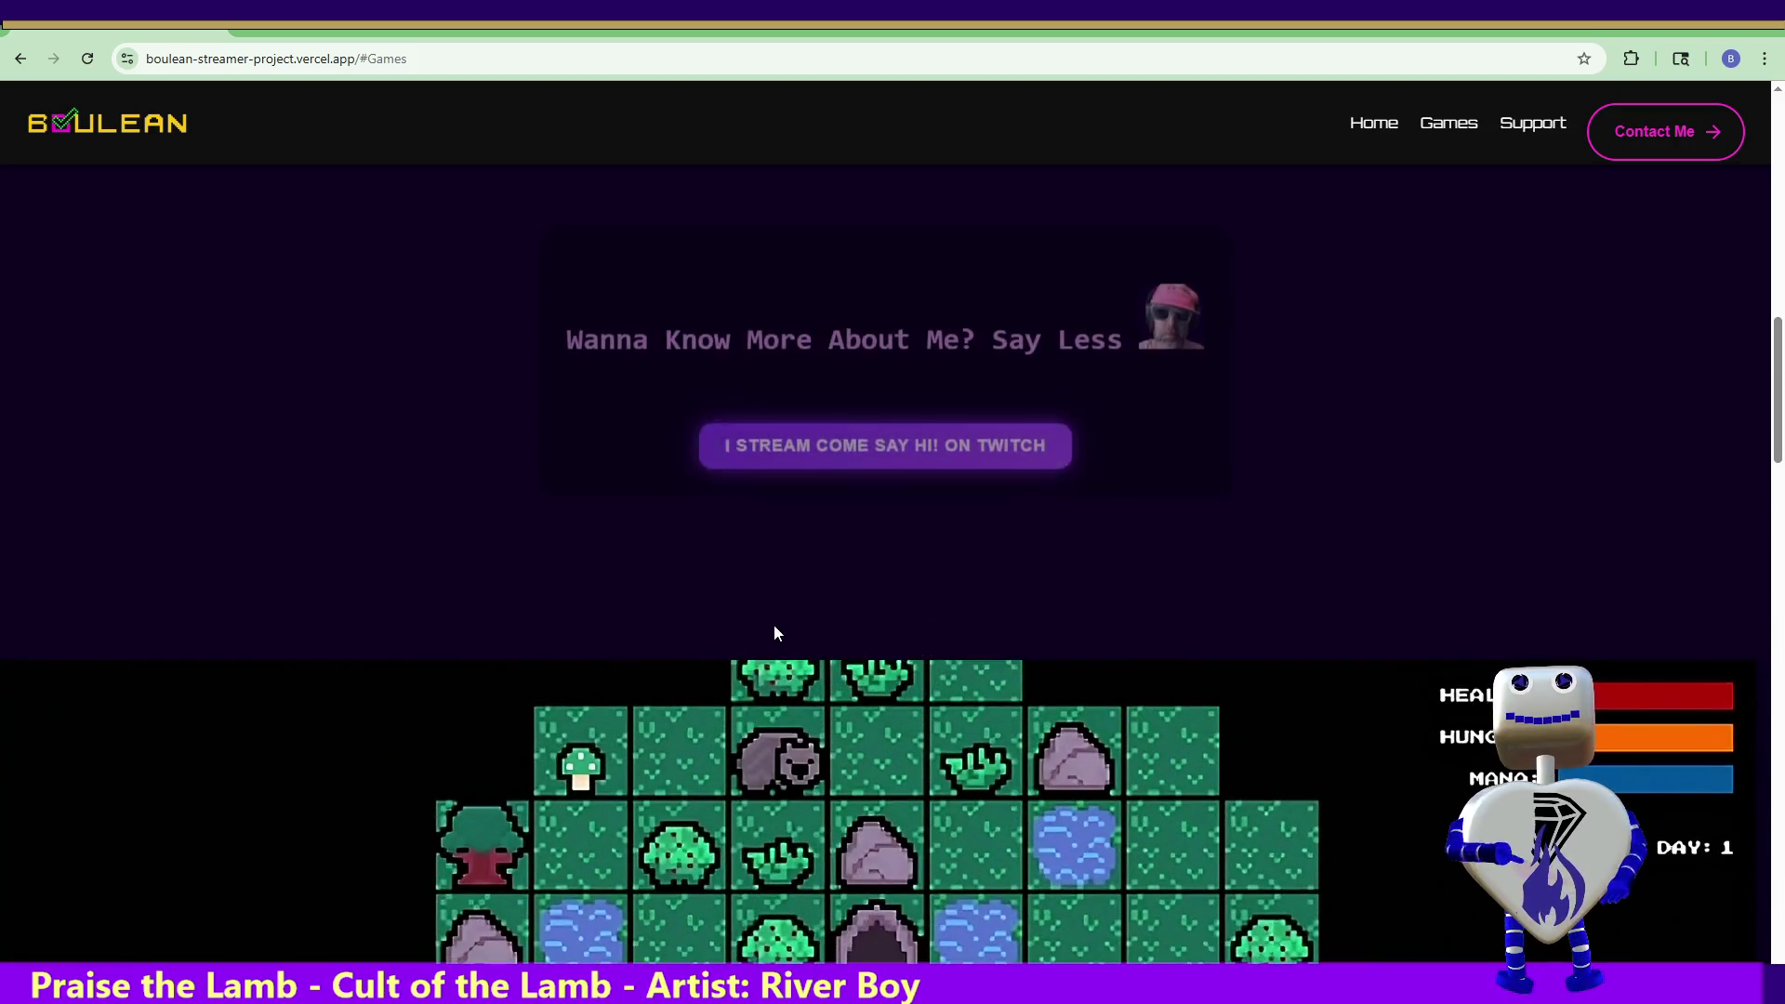
scroll(938, 621, "up", 8)
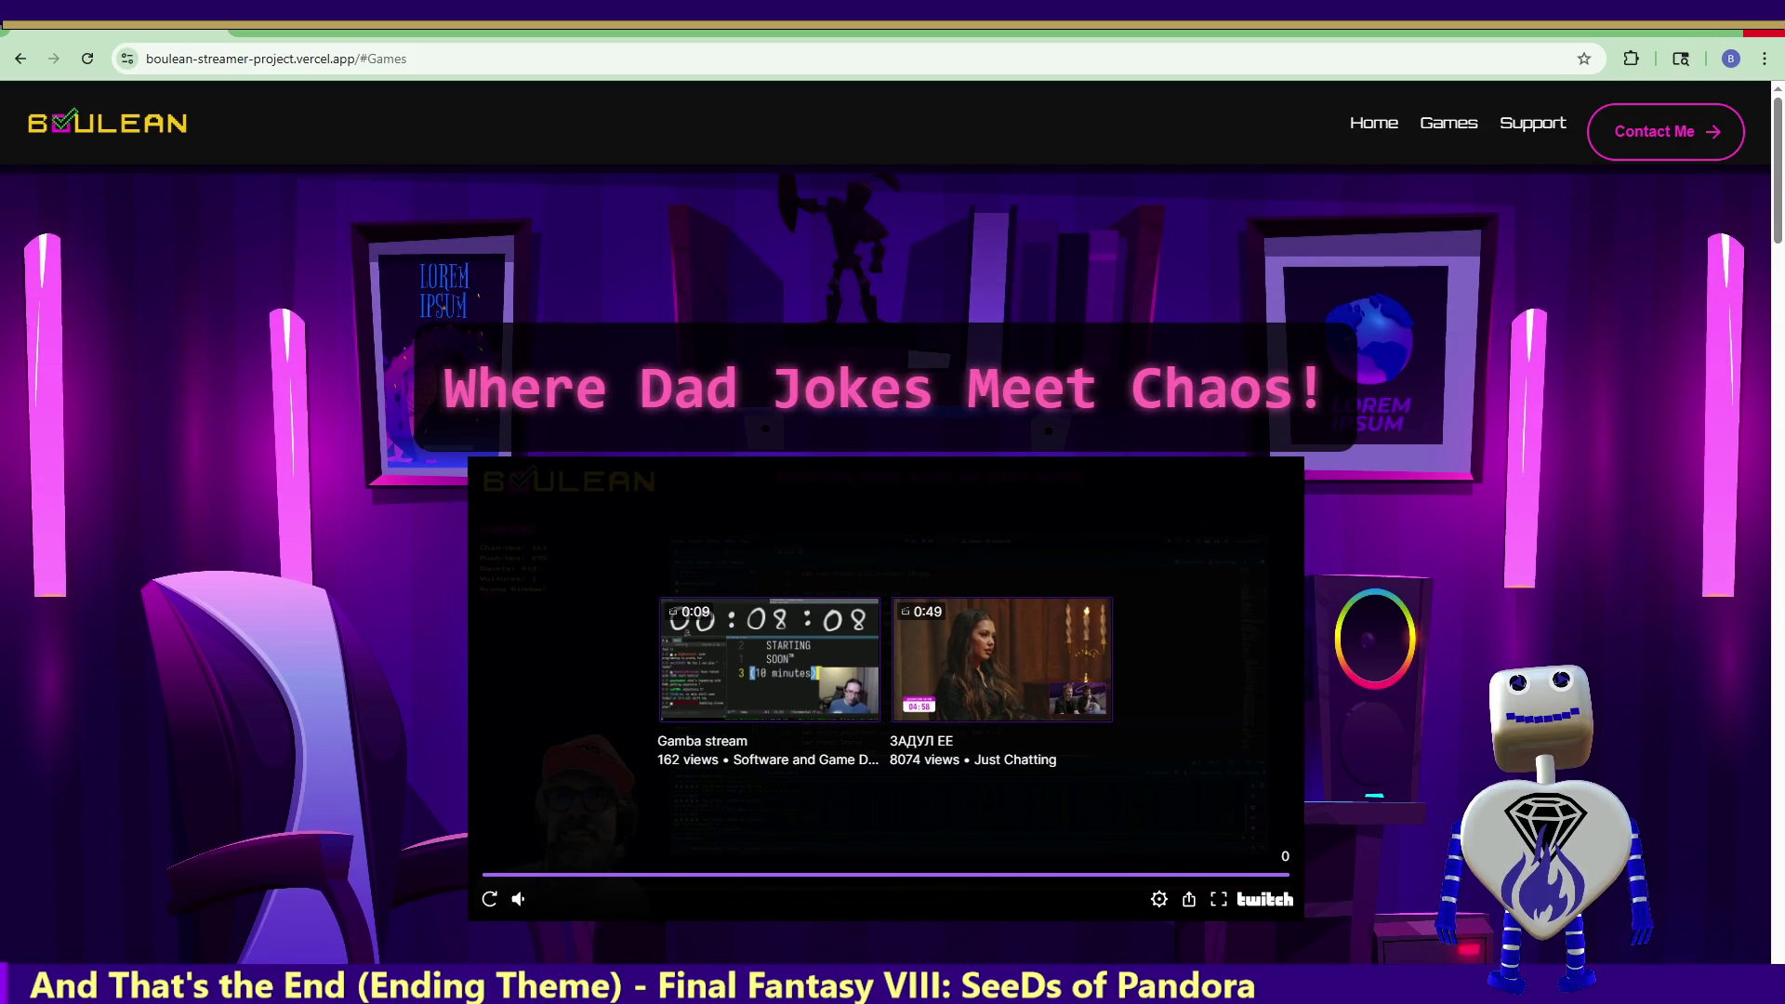
left_click(1665, 116)
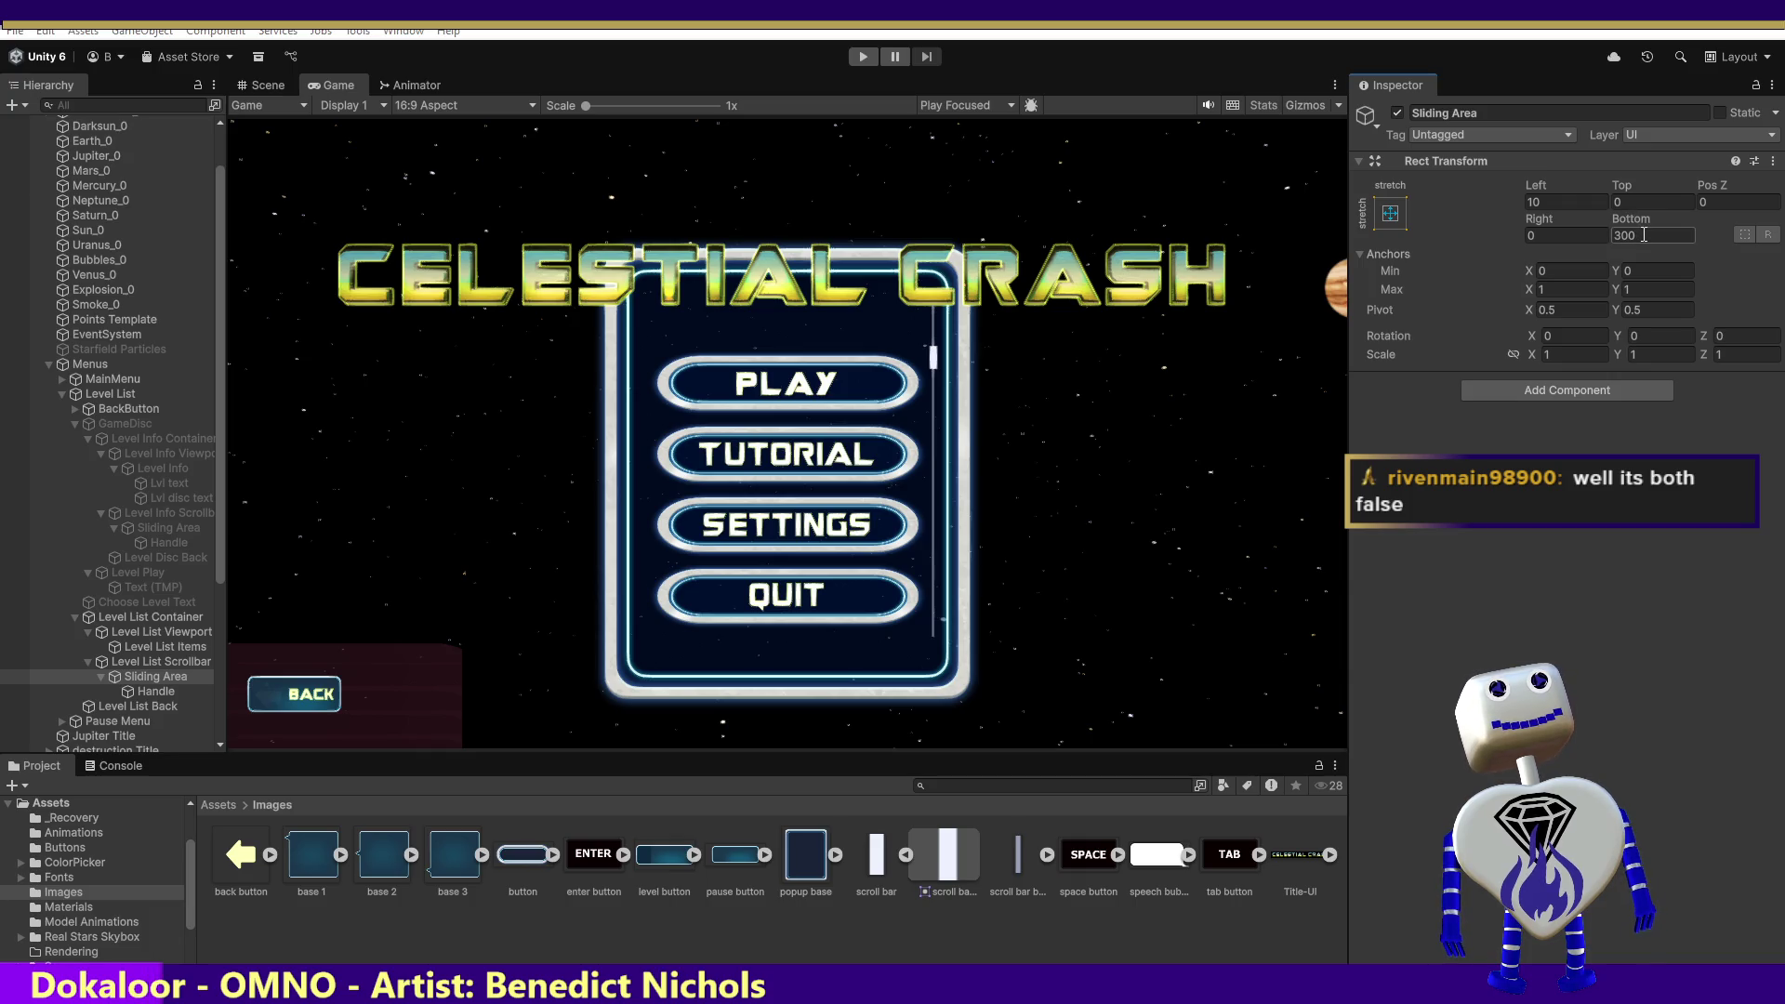
- Set the Sliding Area's Rect Transform offsets to Left 10 and Bottom 325
left_click(1560, 203)
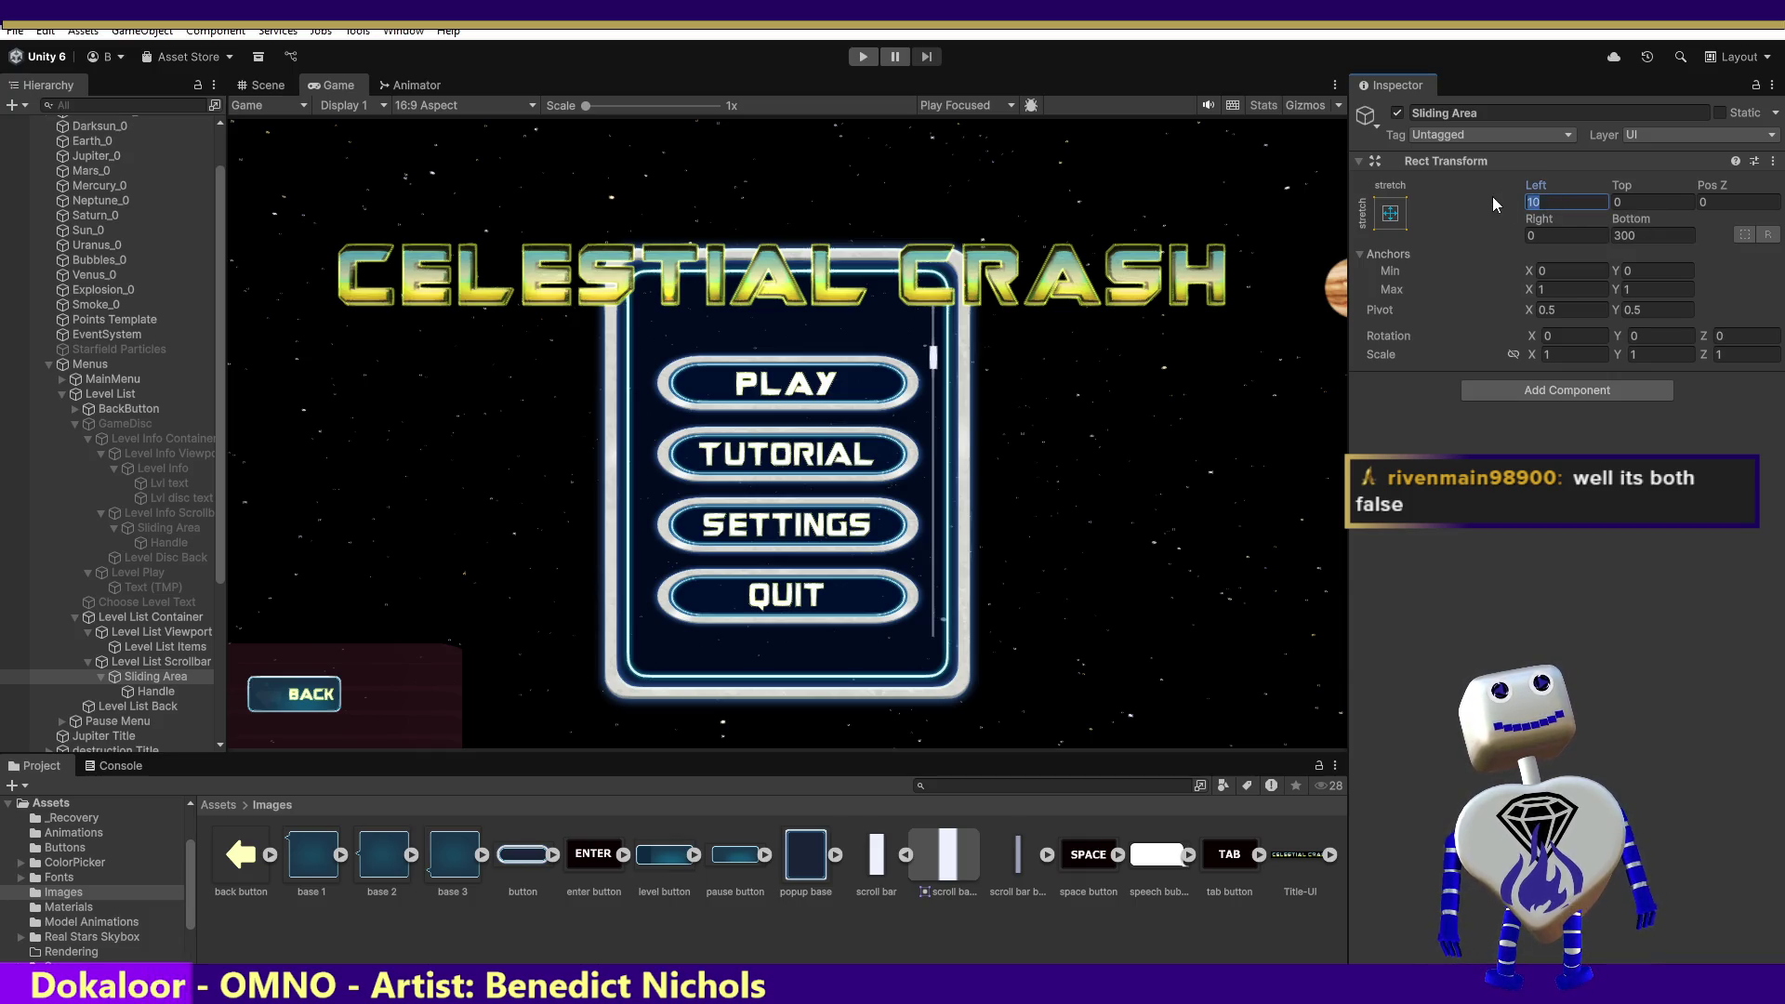
type("0")
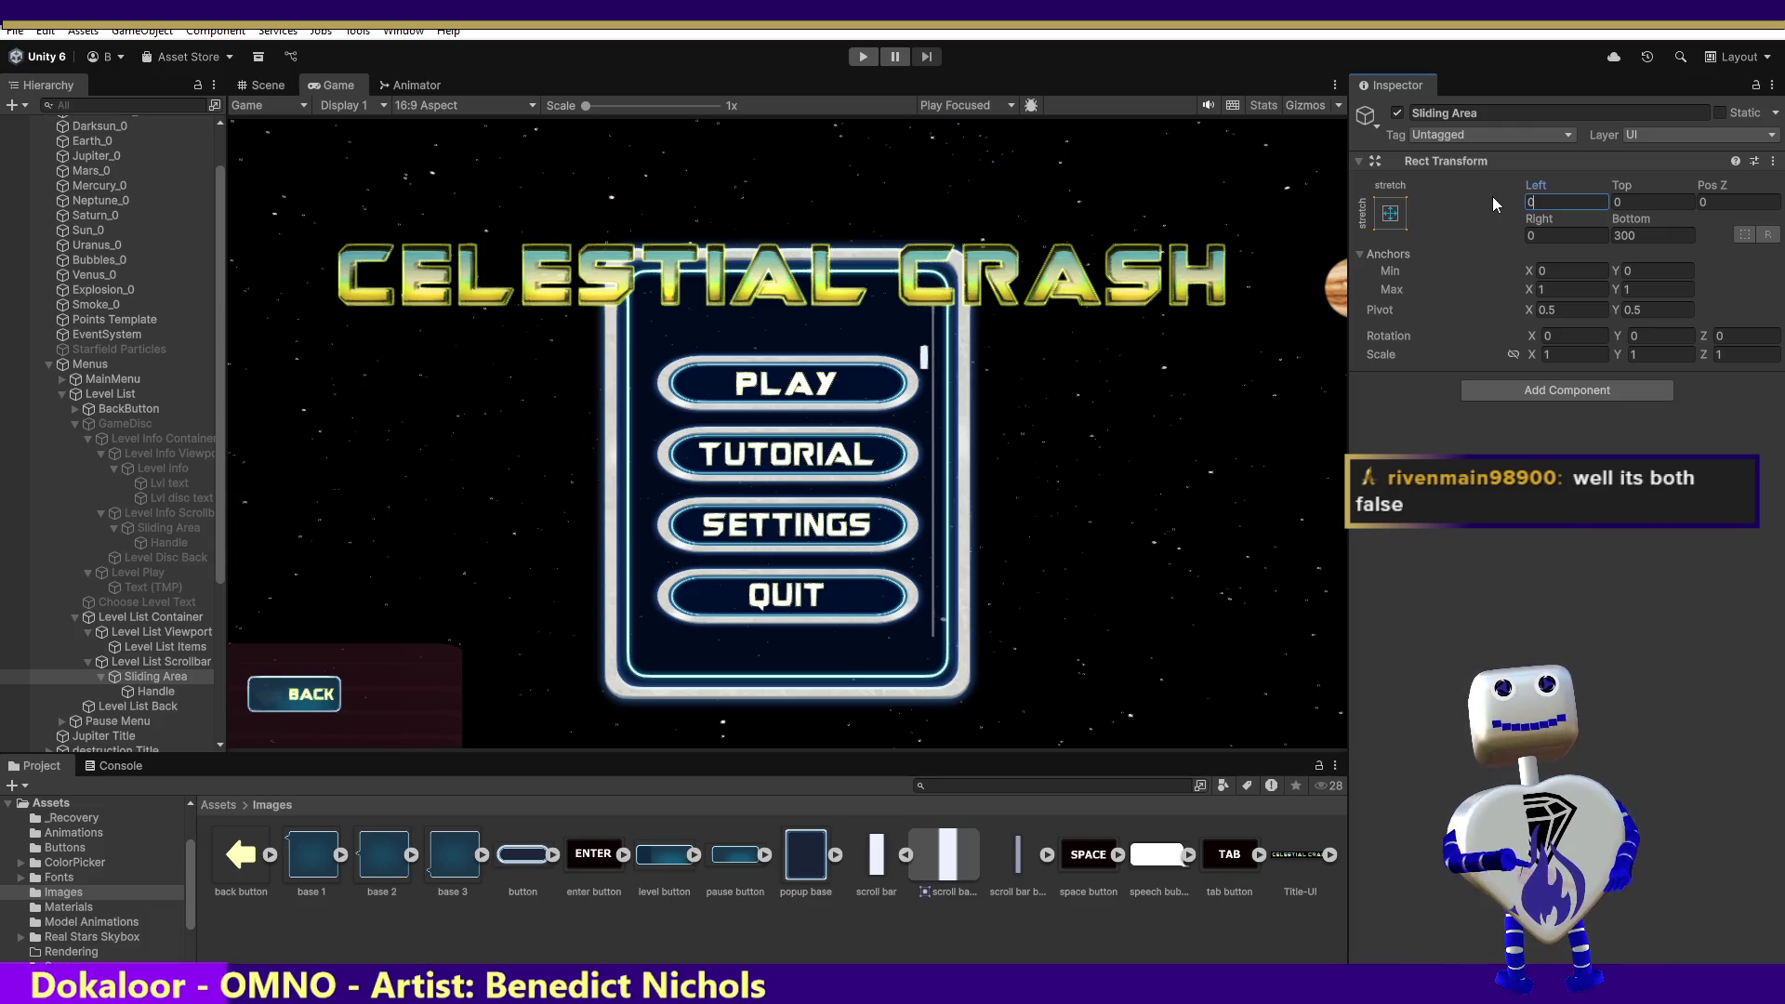
type("1")
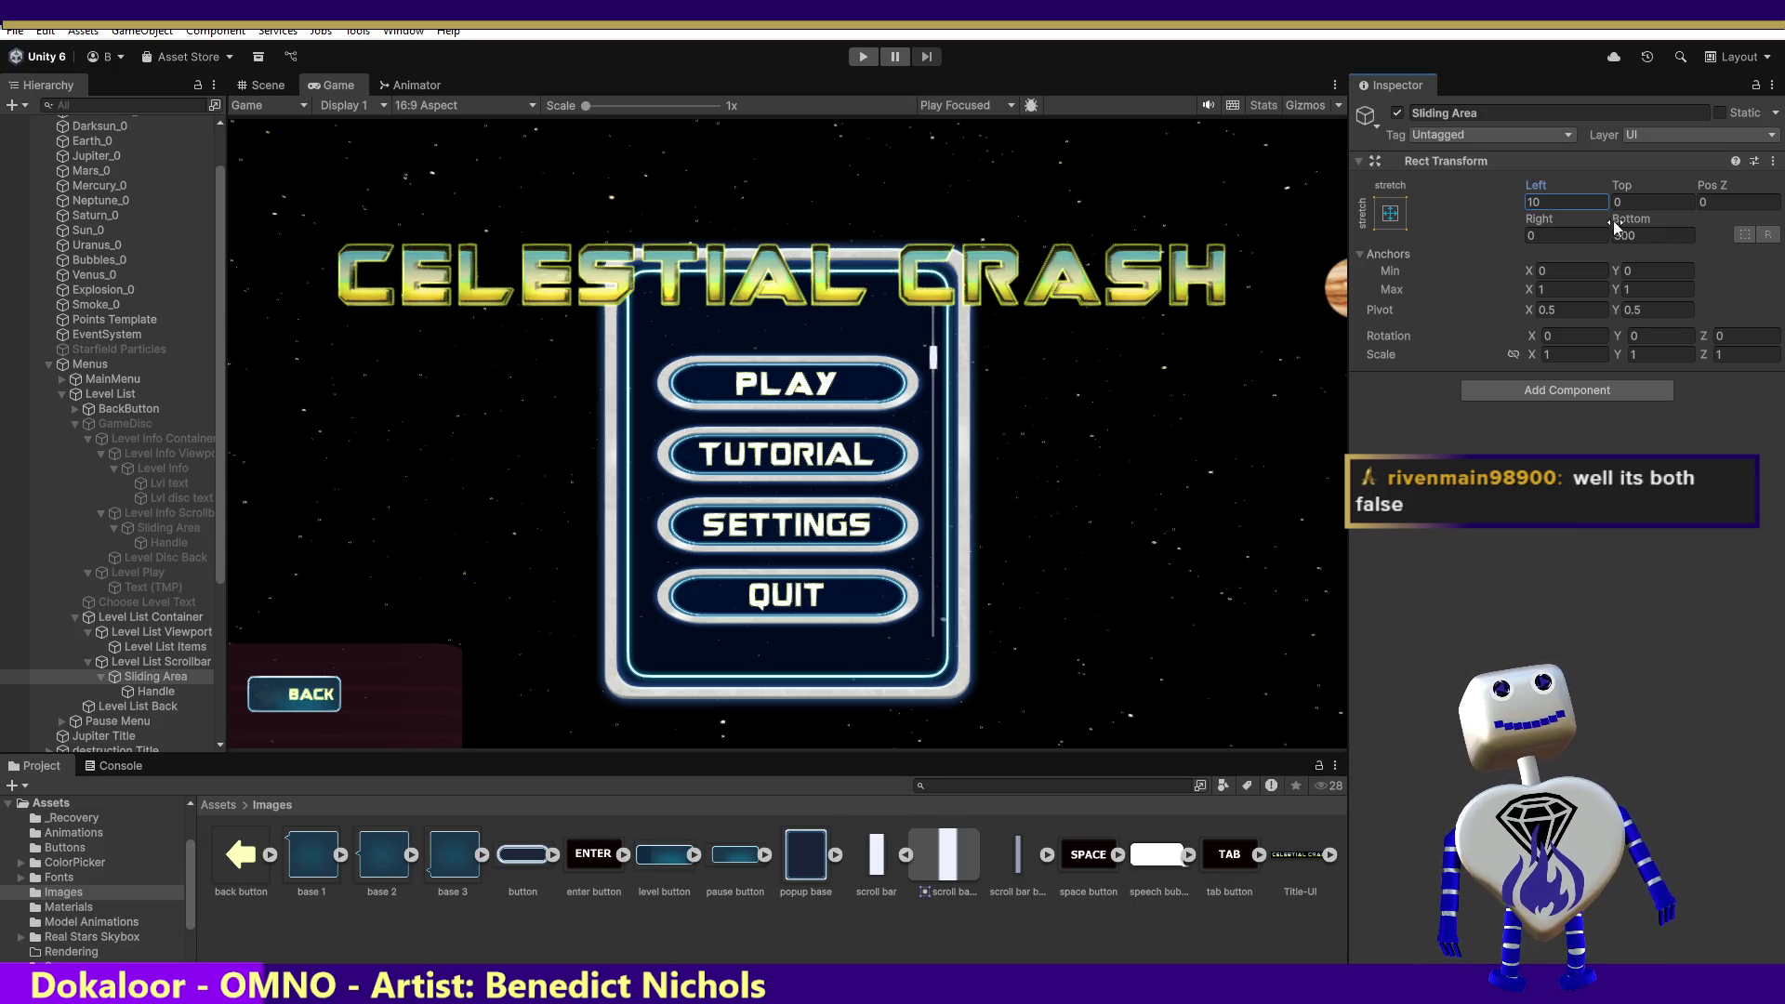
left_click(1625, 237)
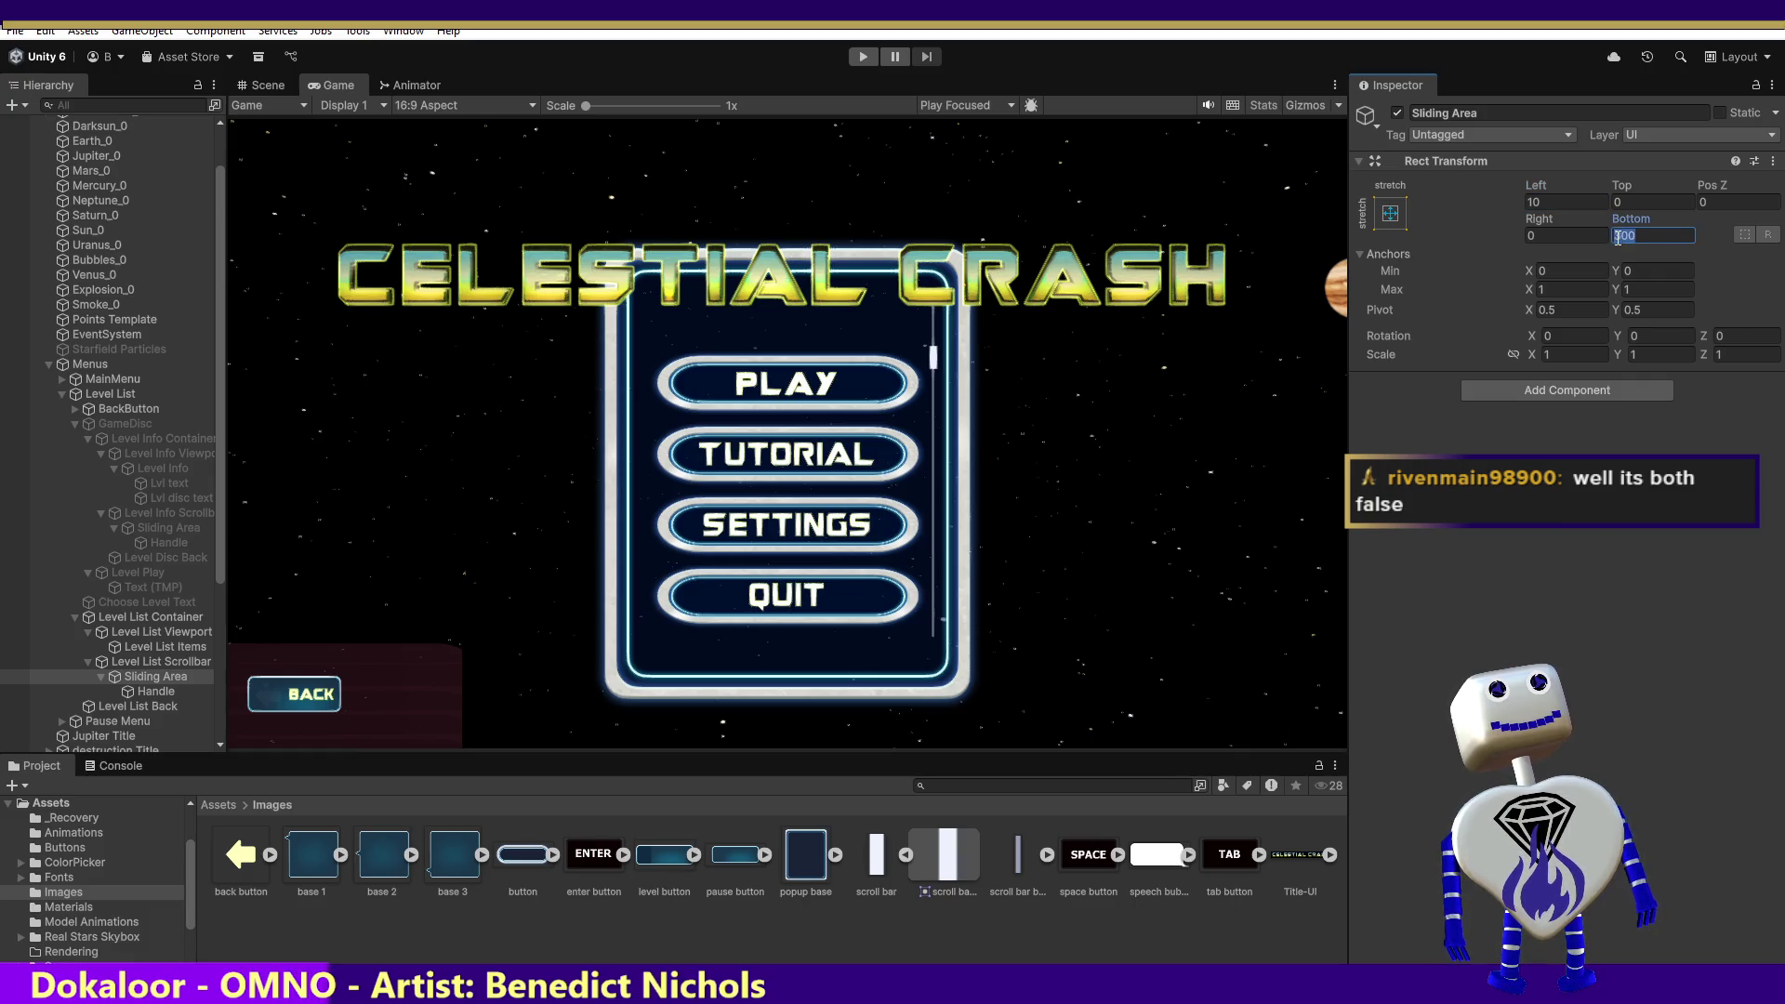
type("30")
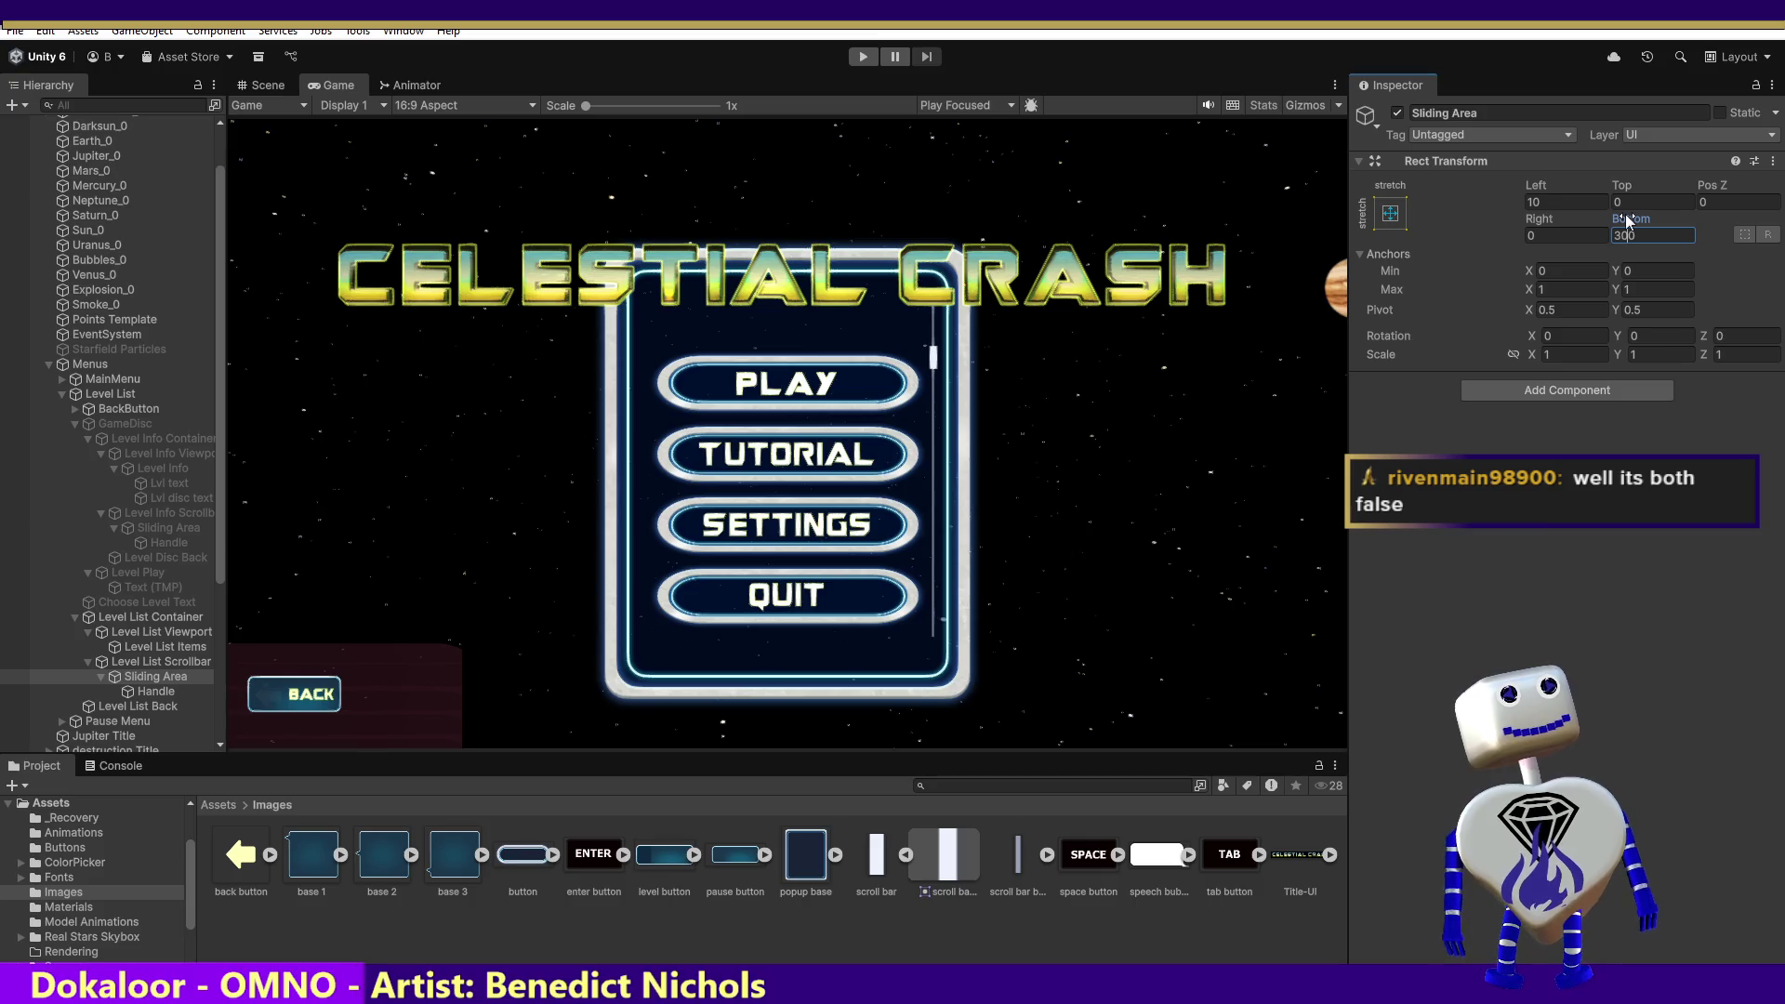
key("BackSpace")
type("50")
key("Return")
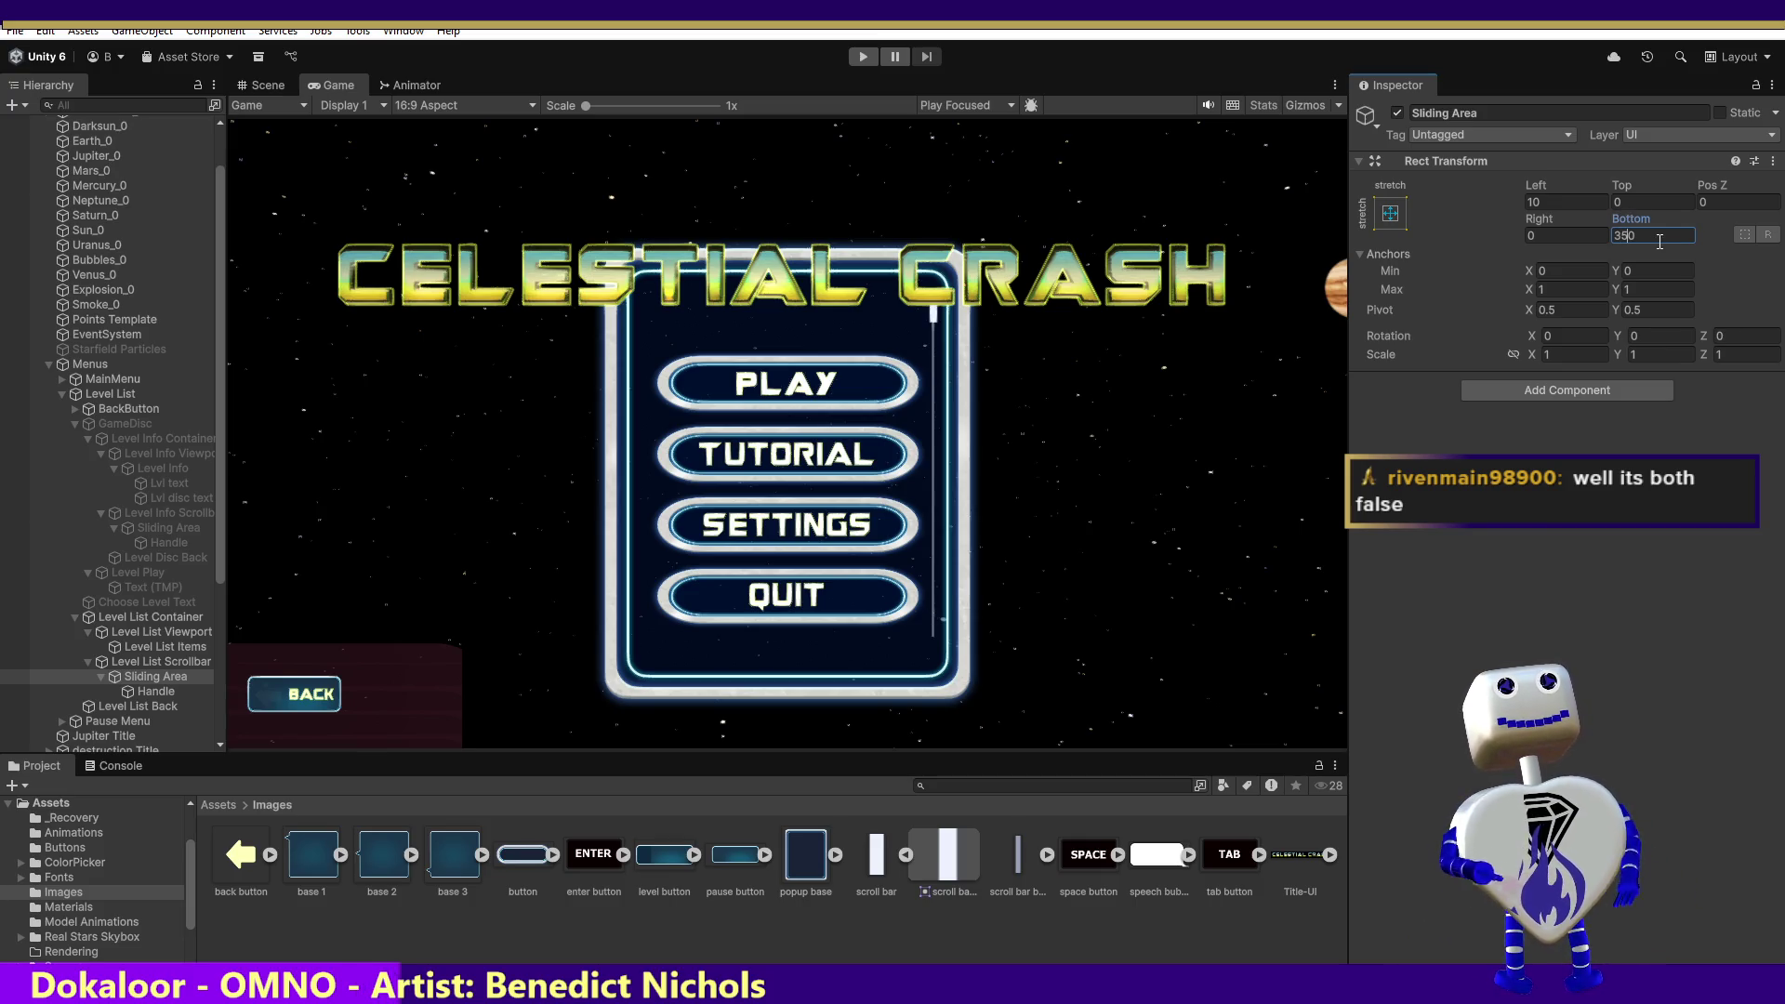
type("325")
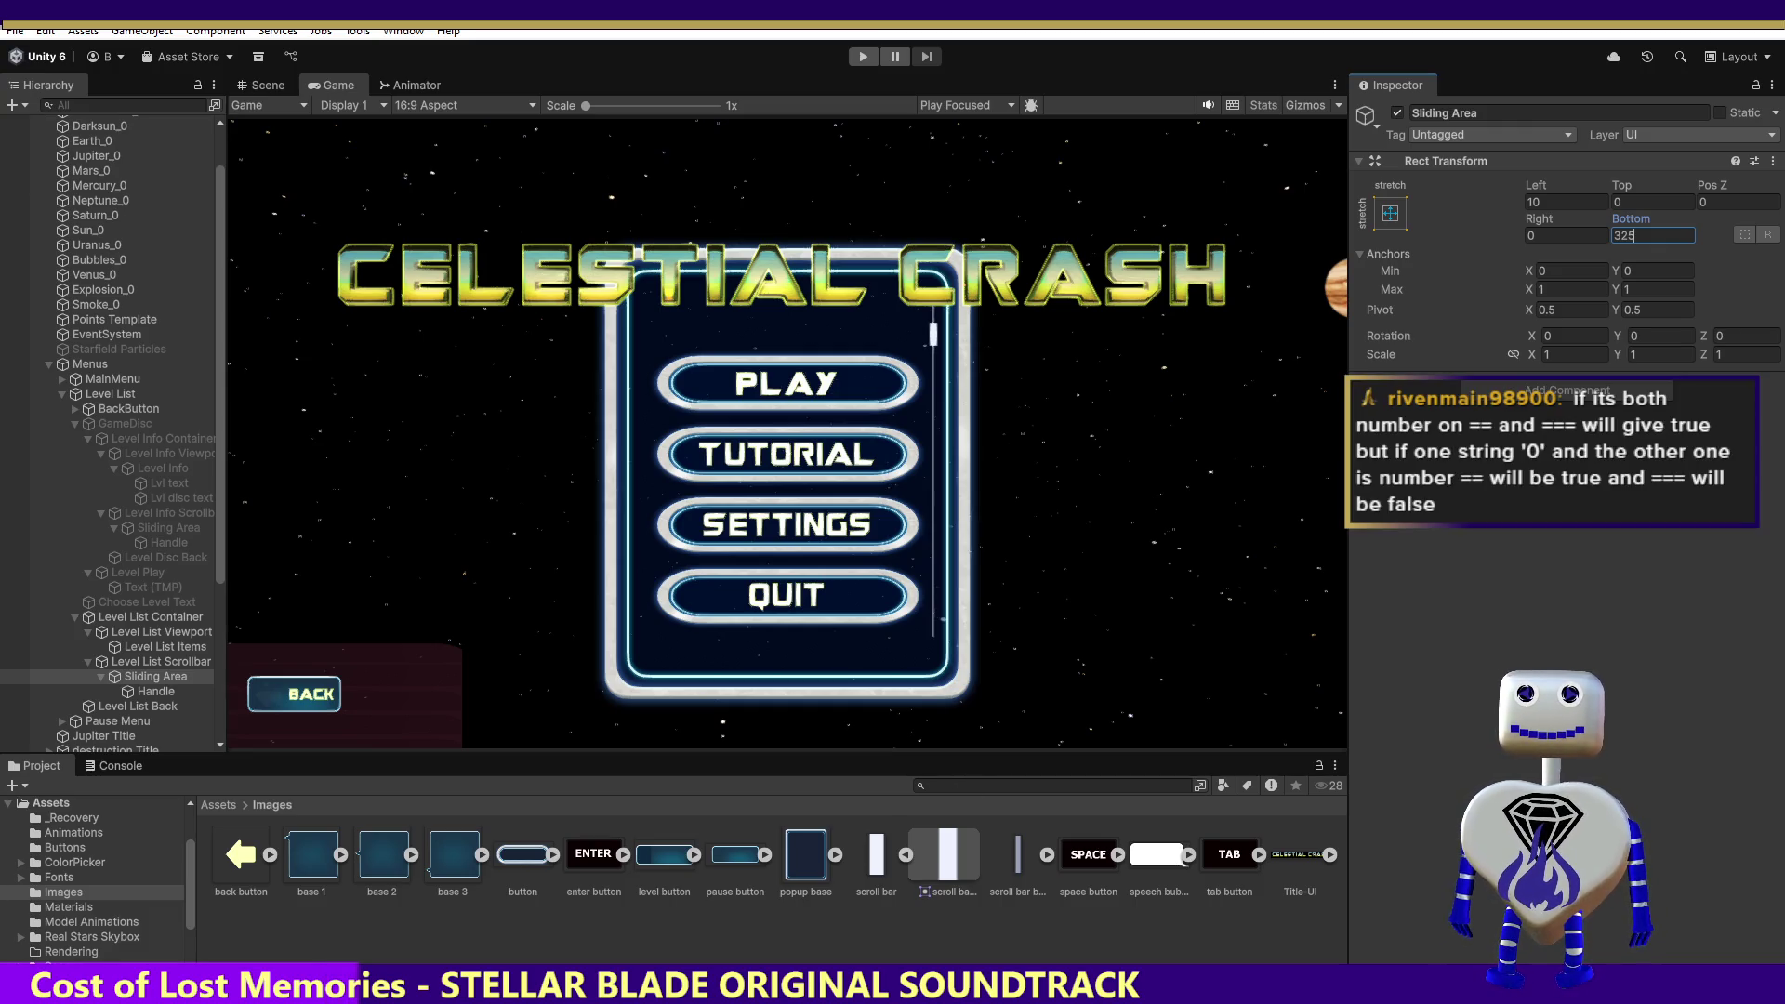
key("Return")
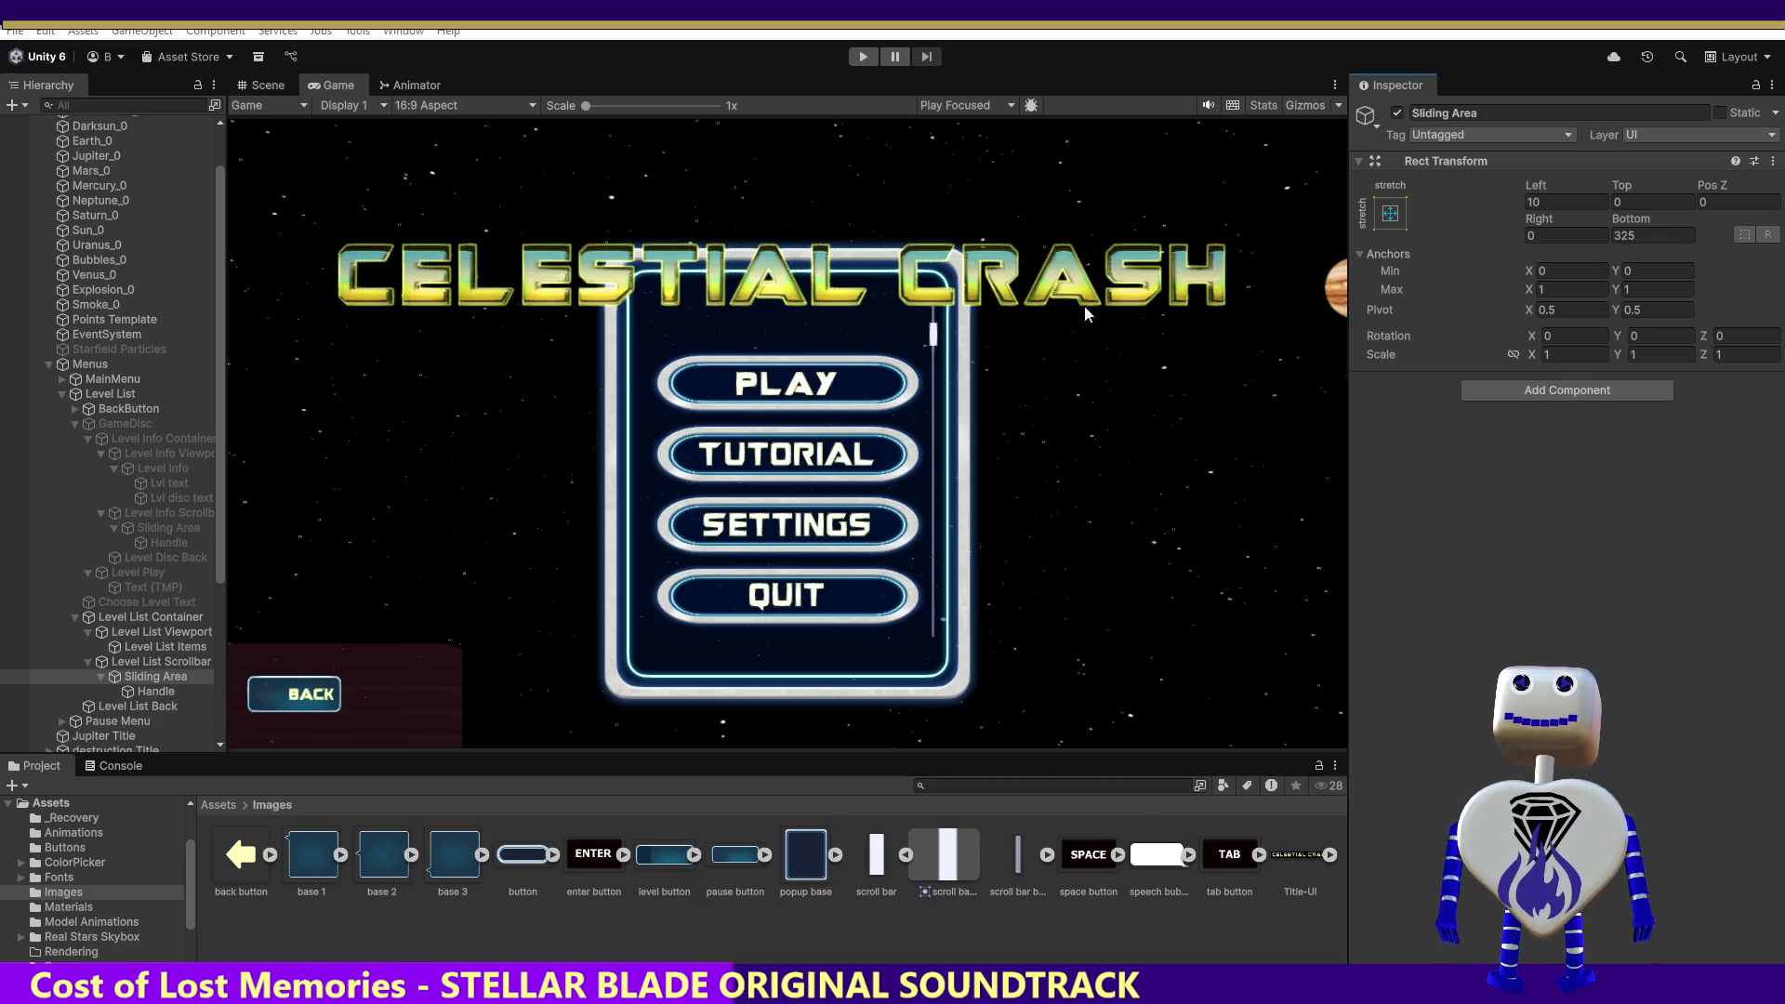
- Enter Play mode with Ctrl+P to test the level list
key("ctrl+p")
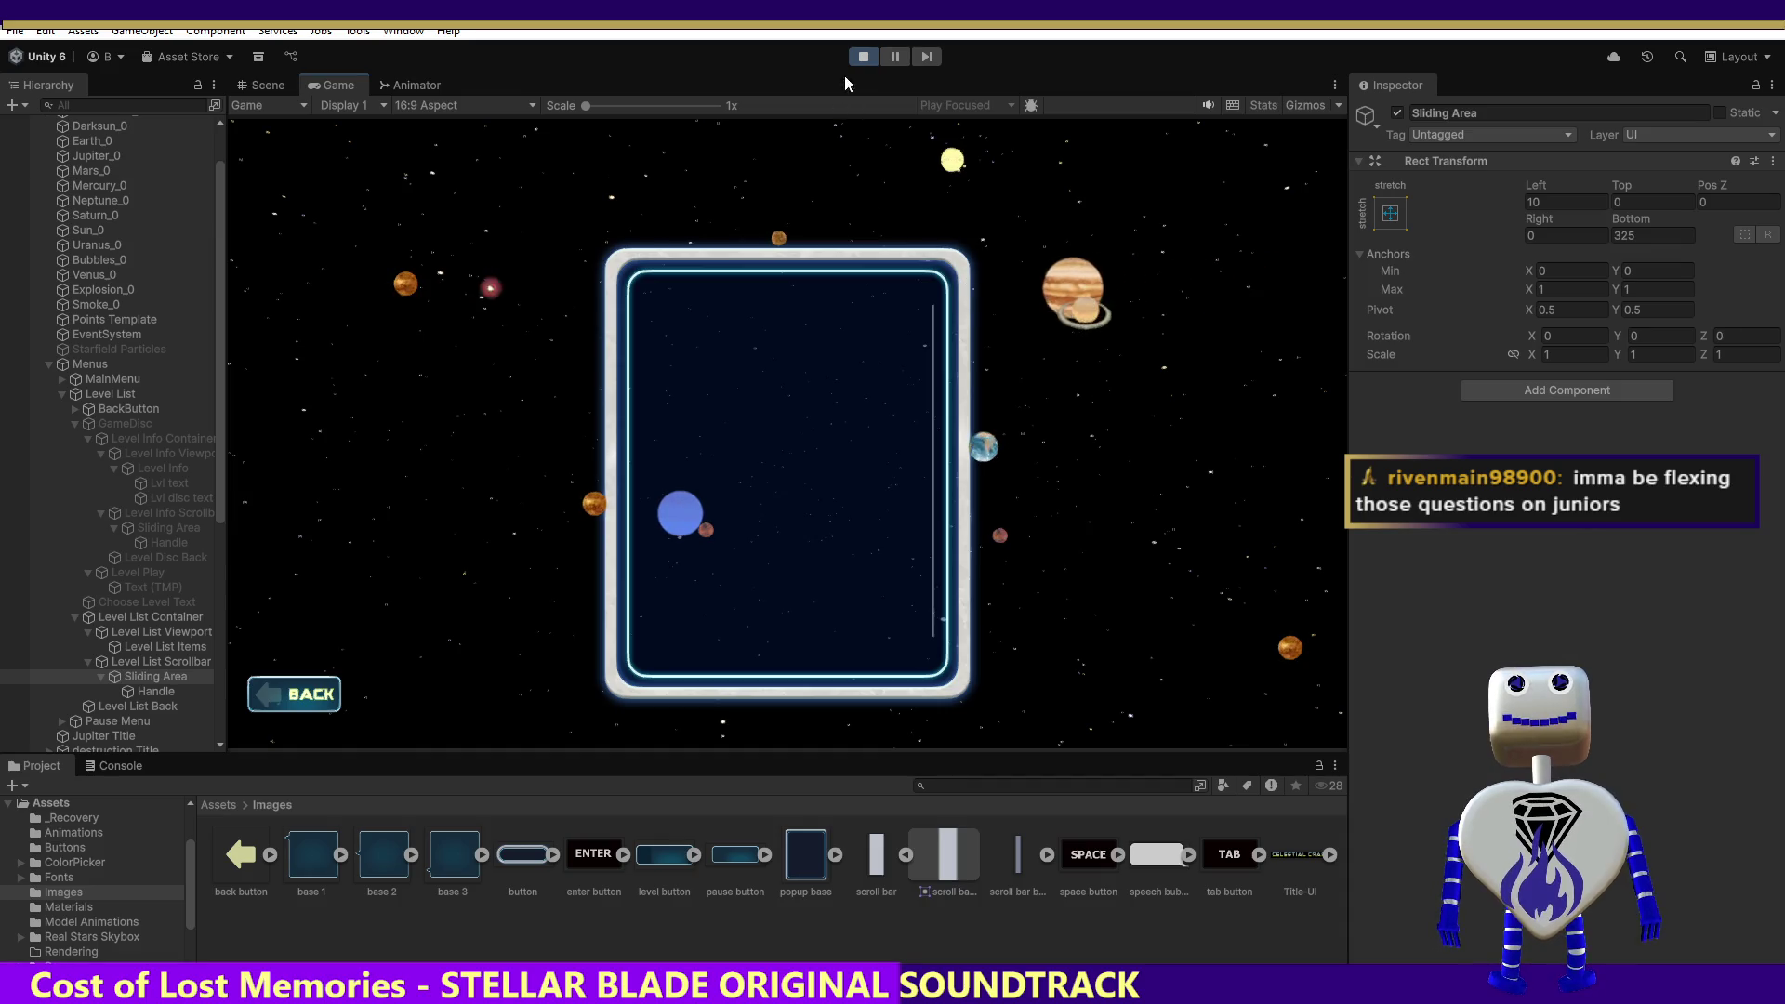
- Stop Play mode and deactivate the Level List object in the Hierarchy
left_click(863, 57)
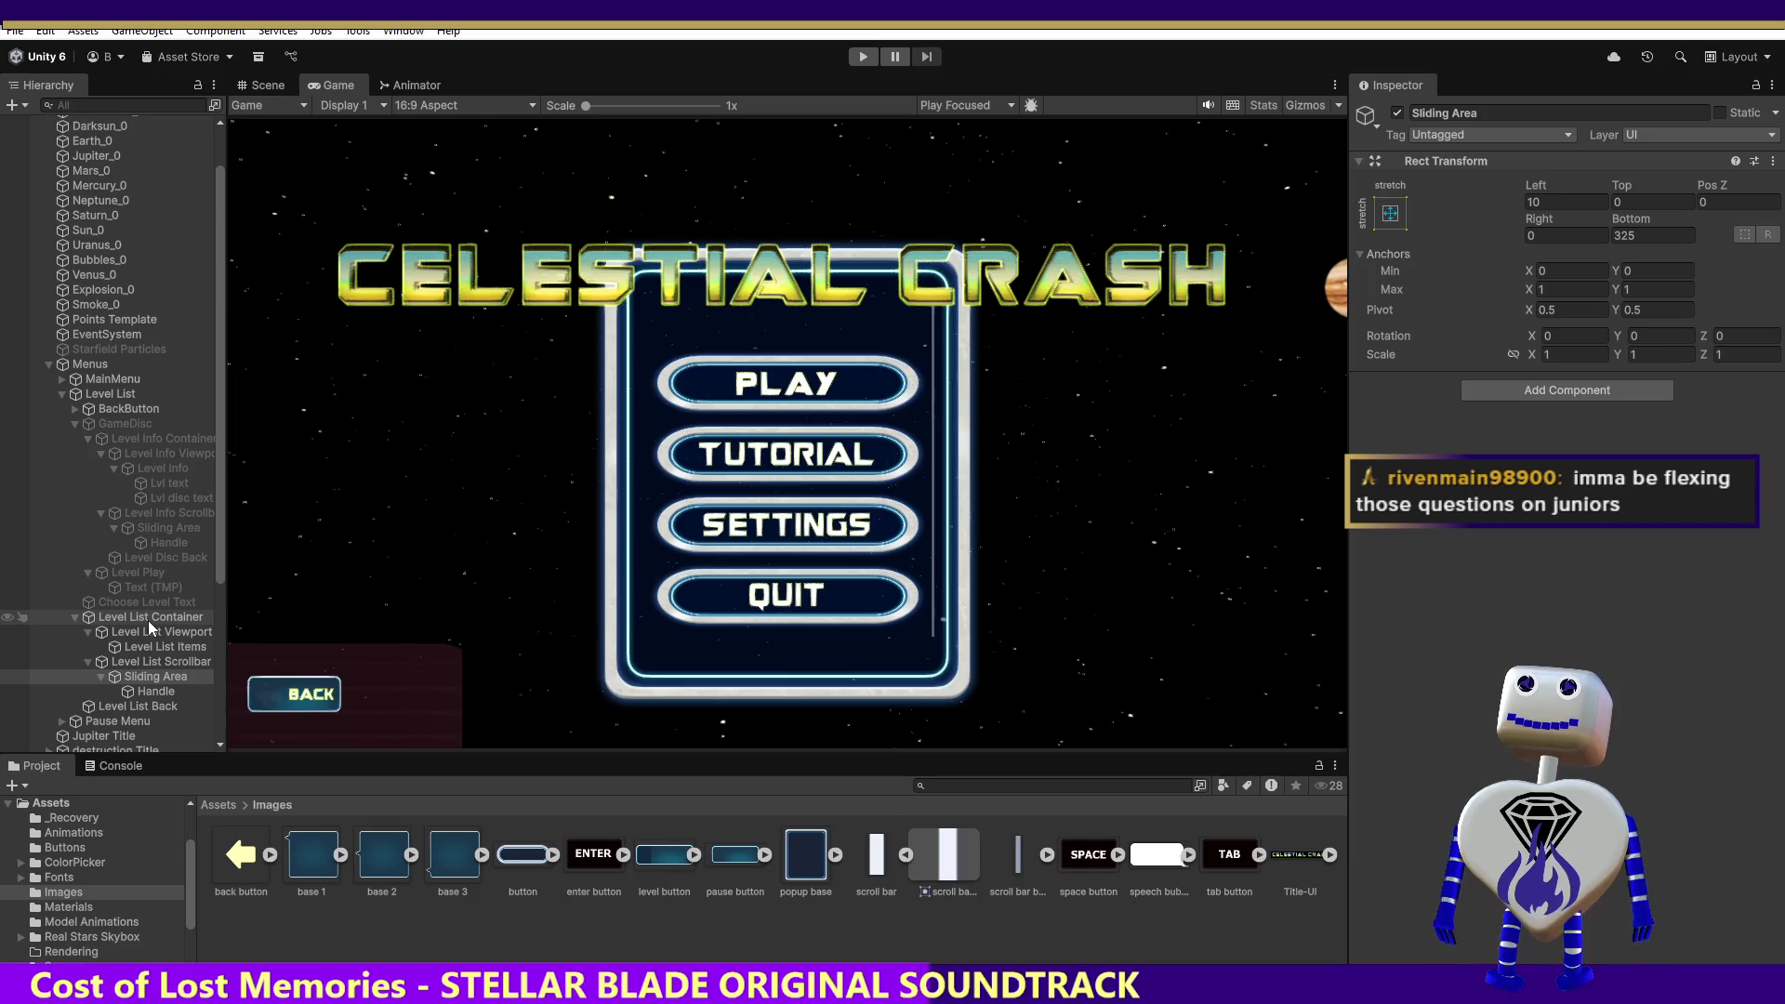
left_click(110, 393)
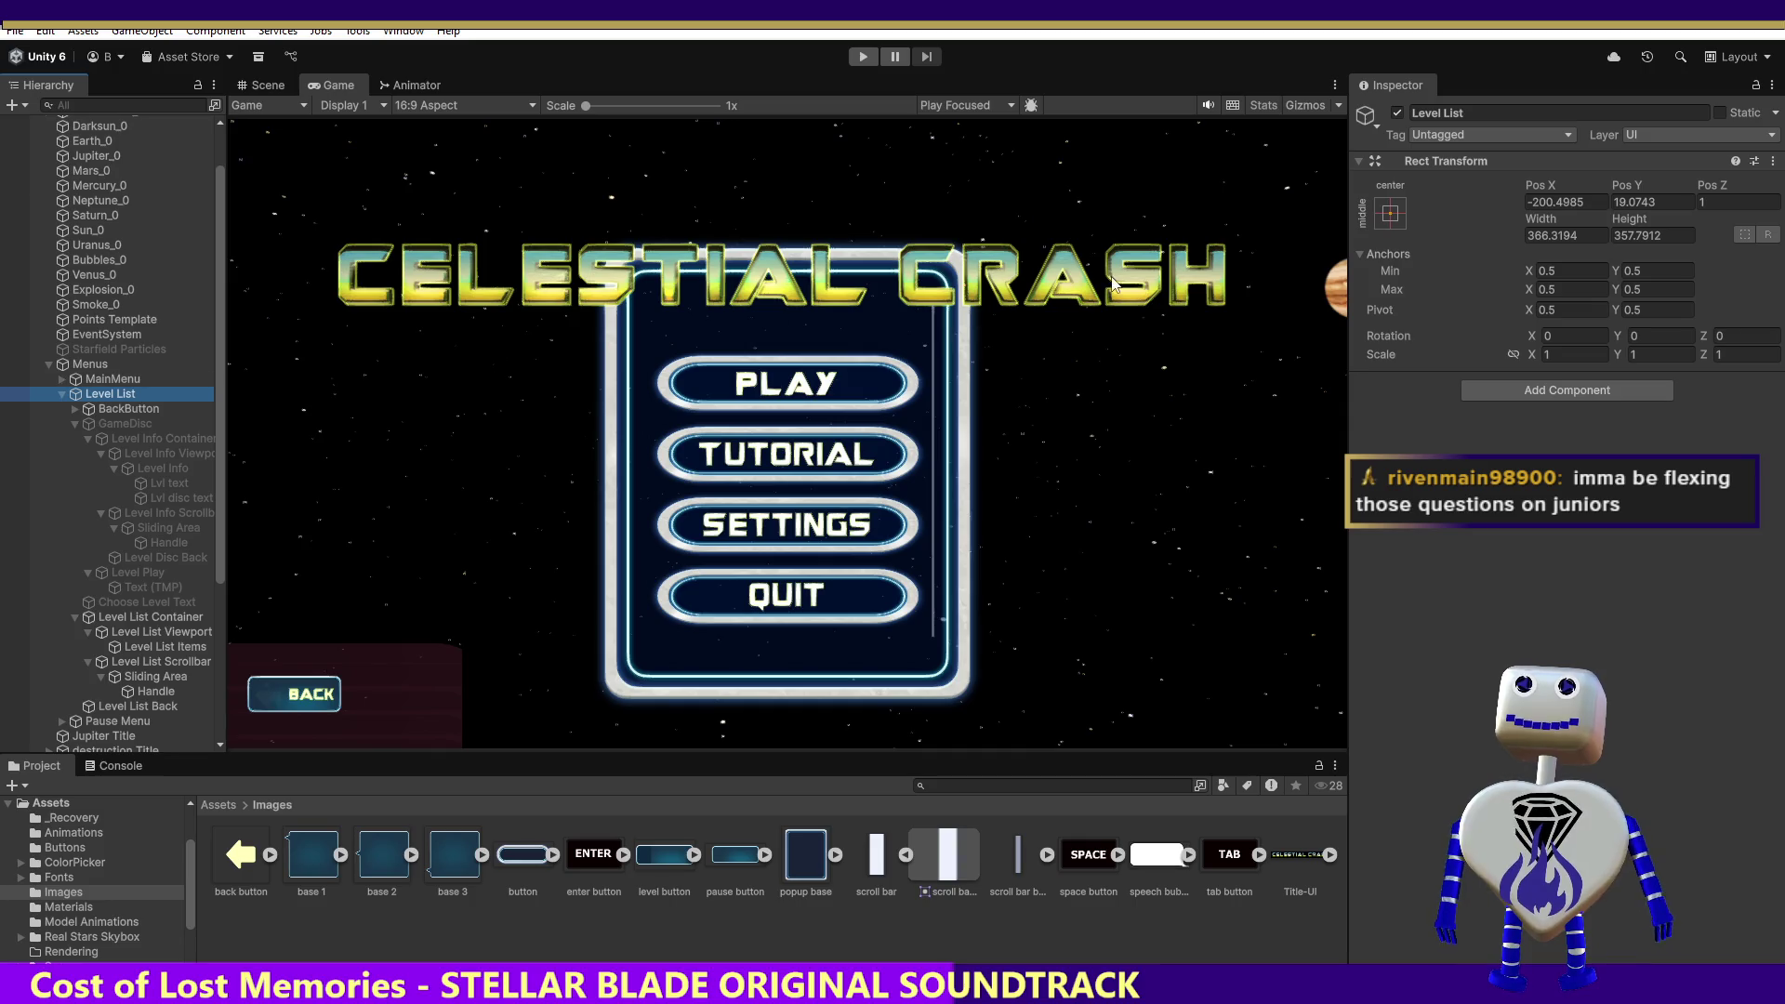
left_click(1397, 114)
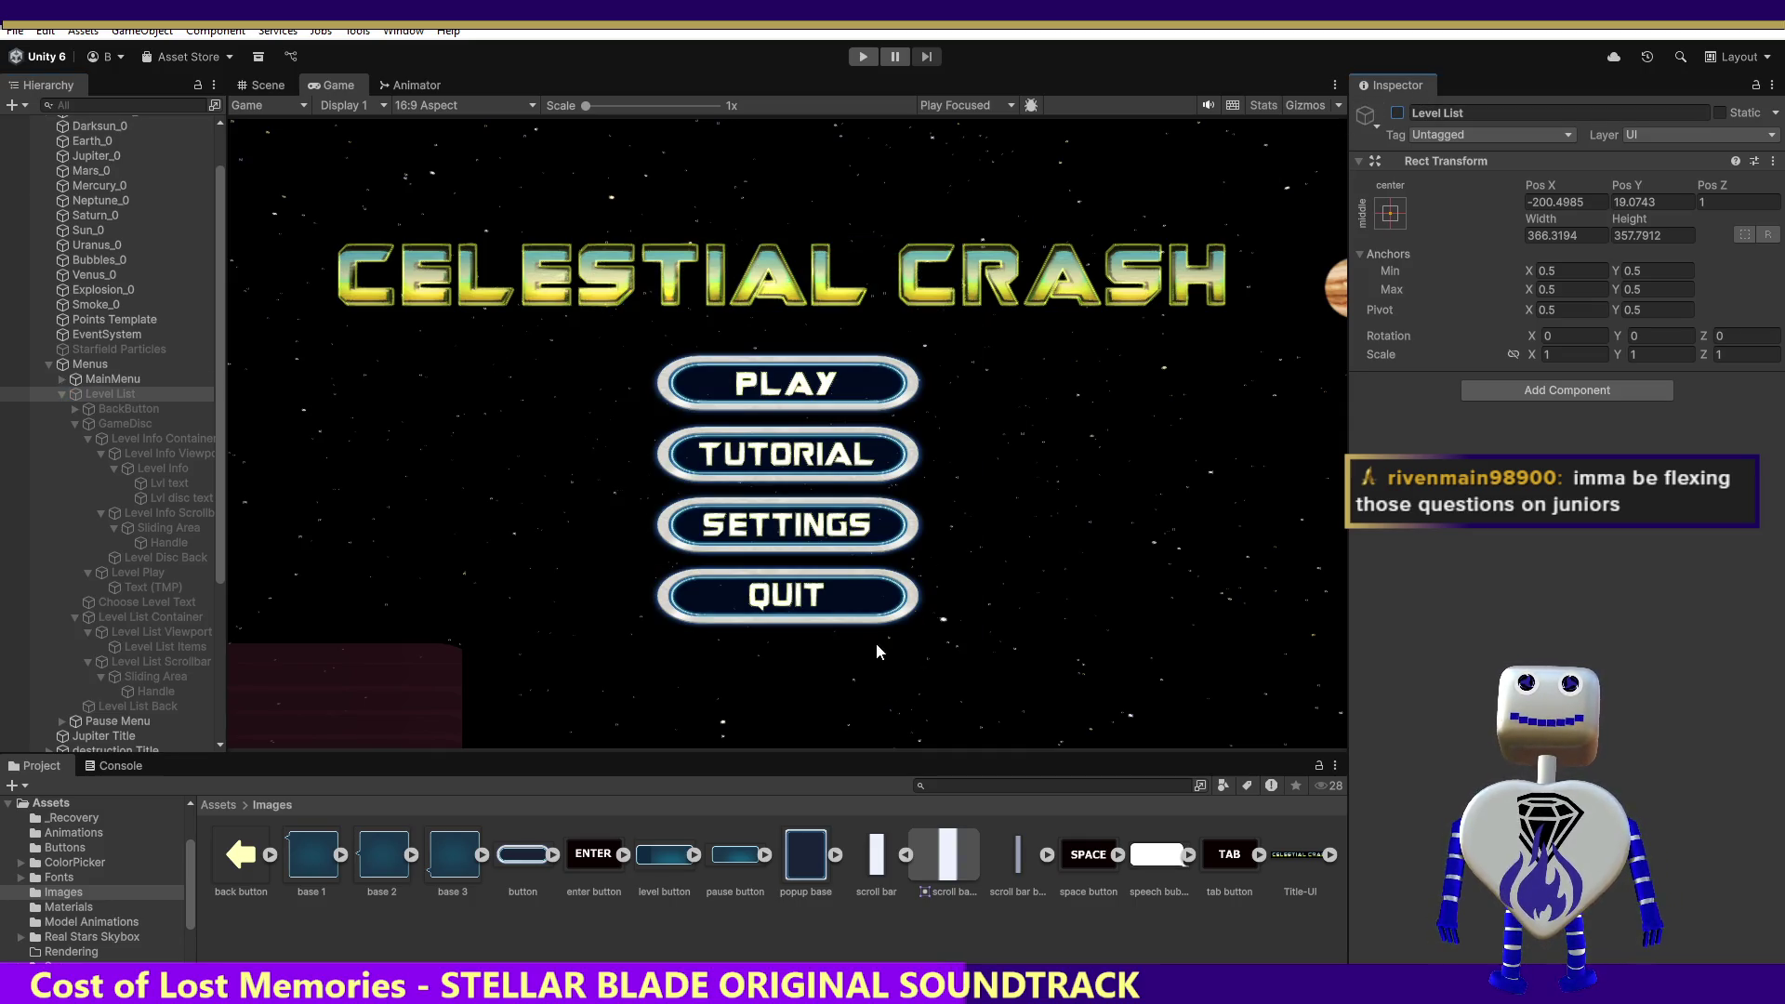
- Play-test by opening the level list from the main menu and scrolling, then stop
left_click(863, 57)
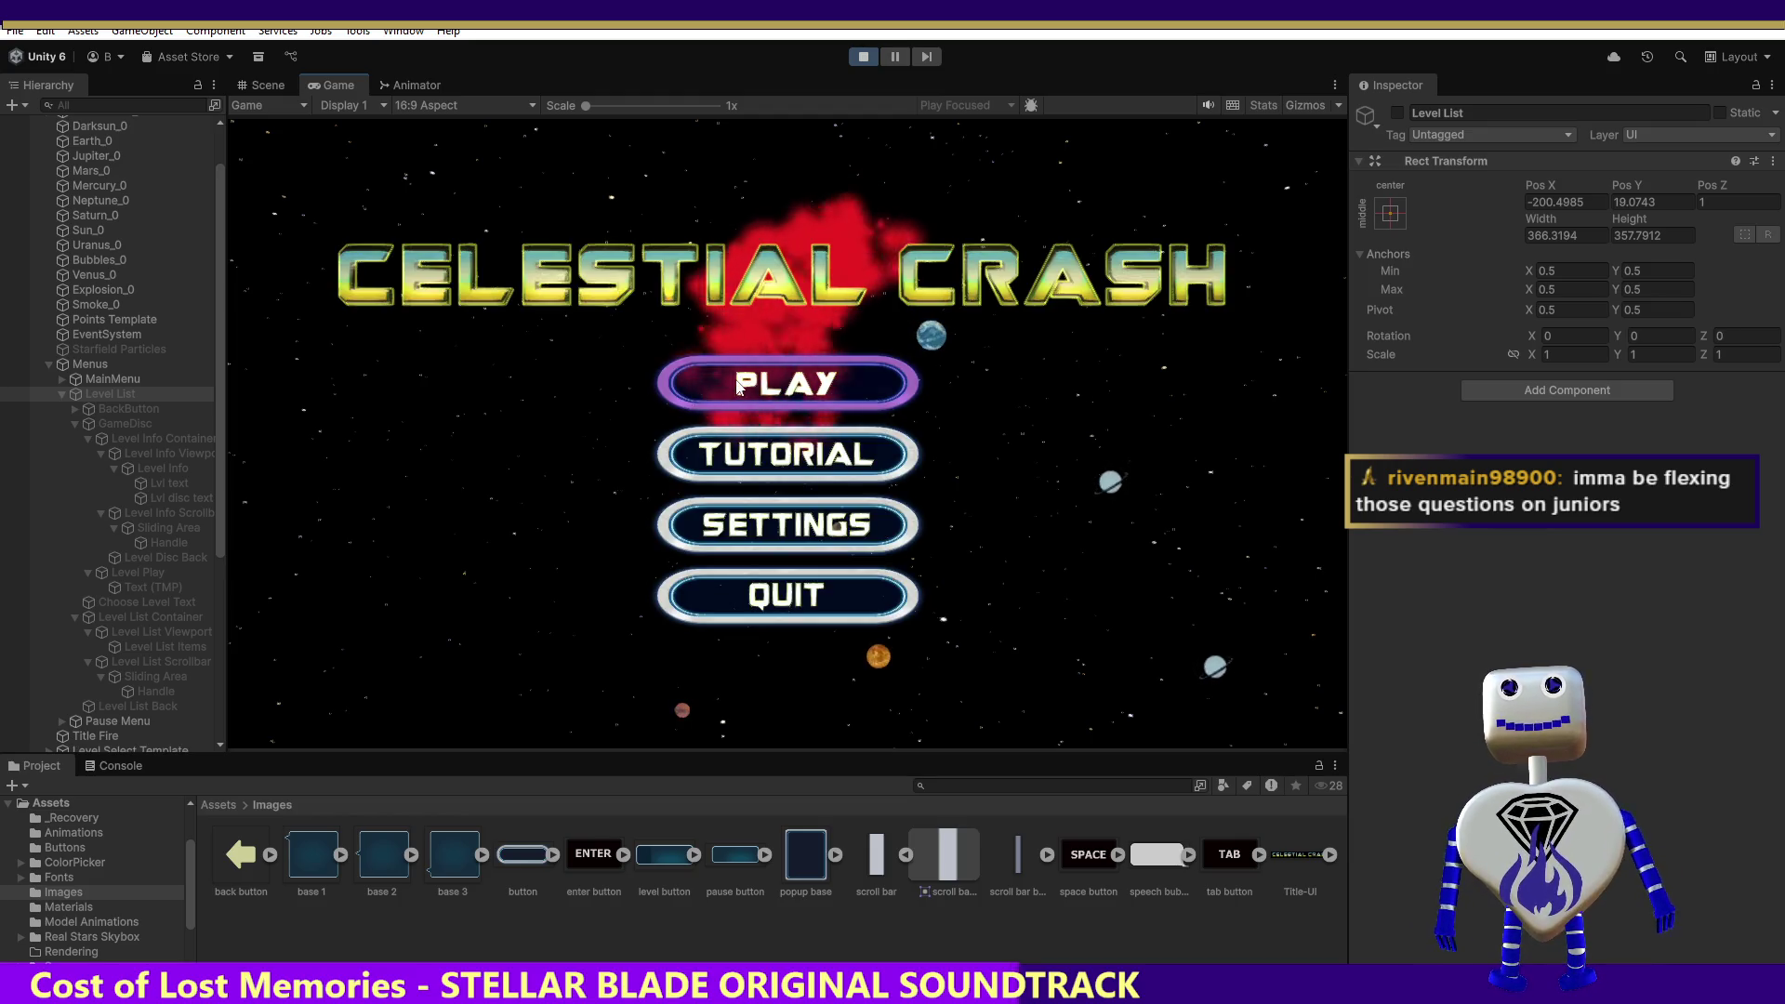
left_click(741, 386)
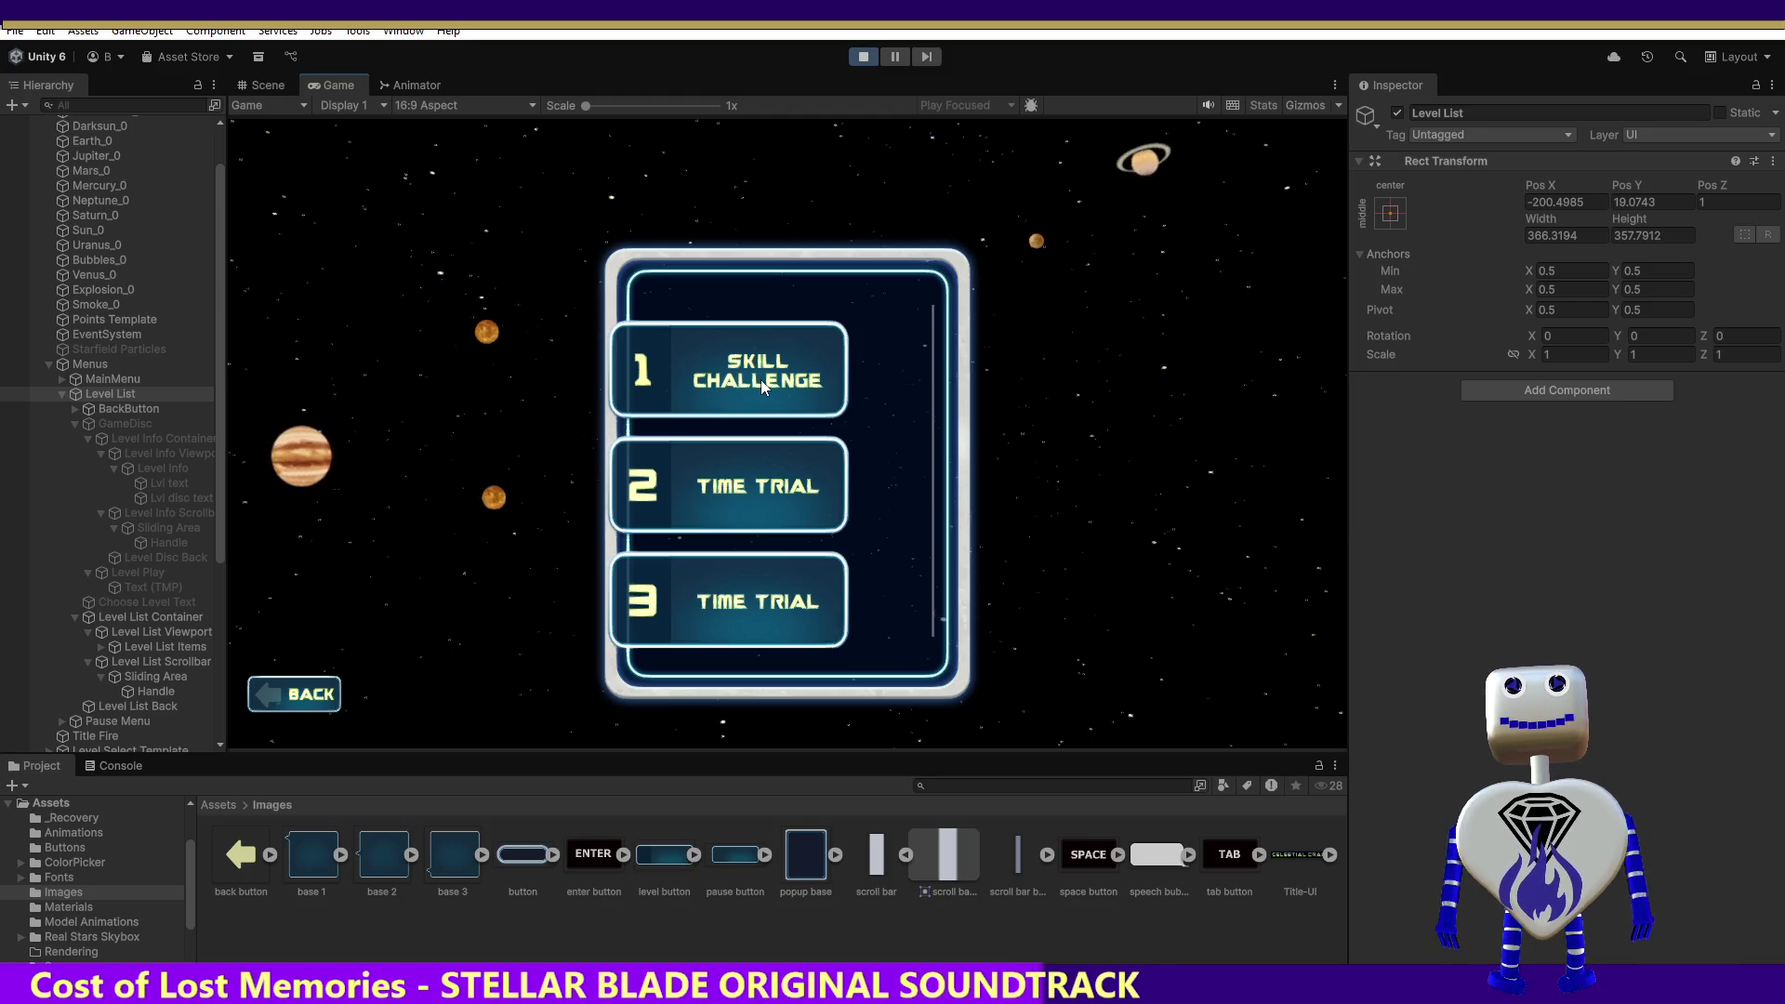
scroll(937, 339, "down", 5)
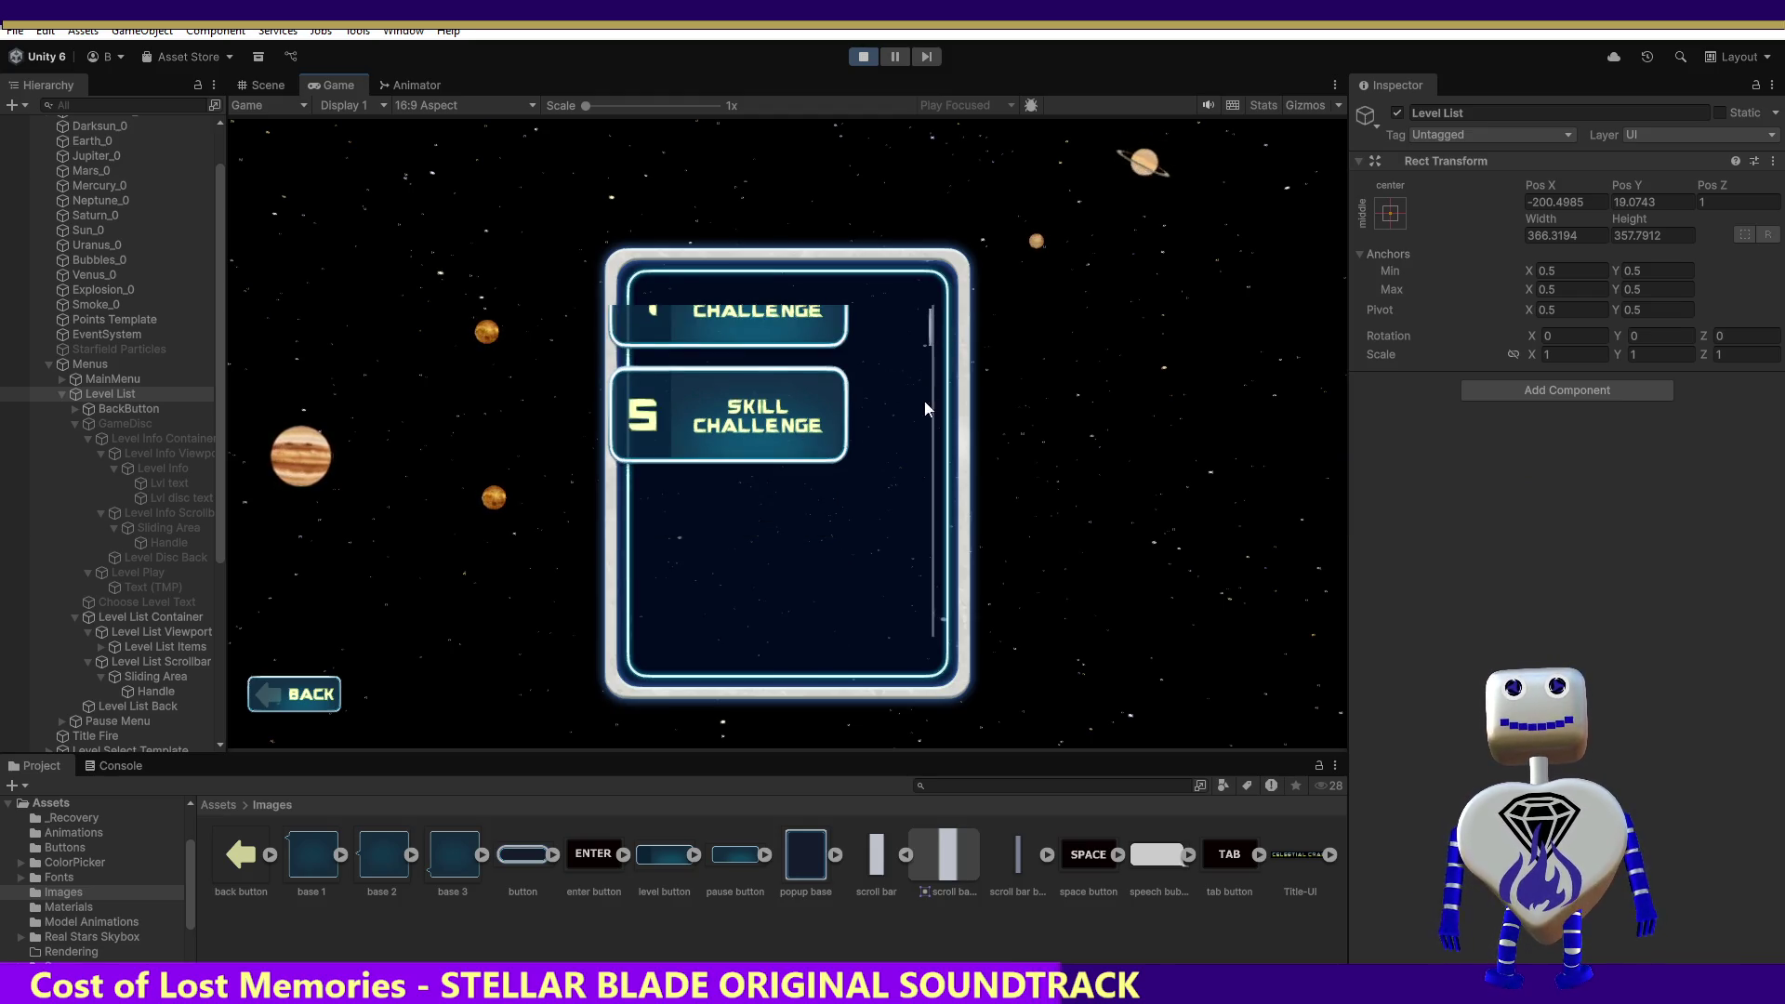
scroll(922, 331, "up", 5)
scroll(913, 428, "down", 5)
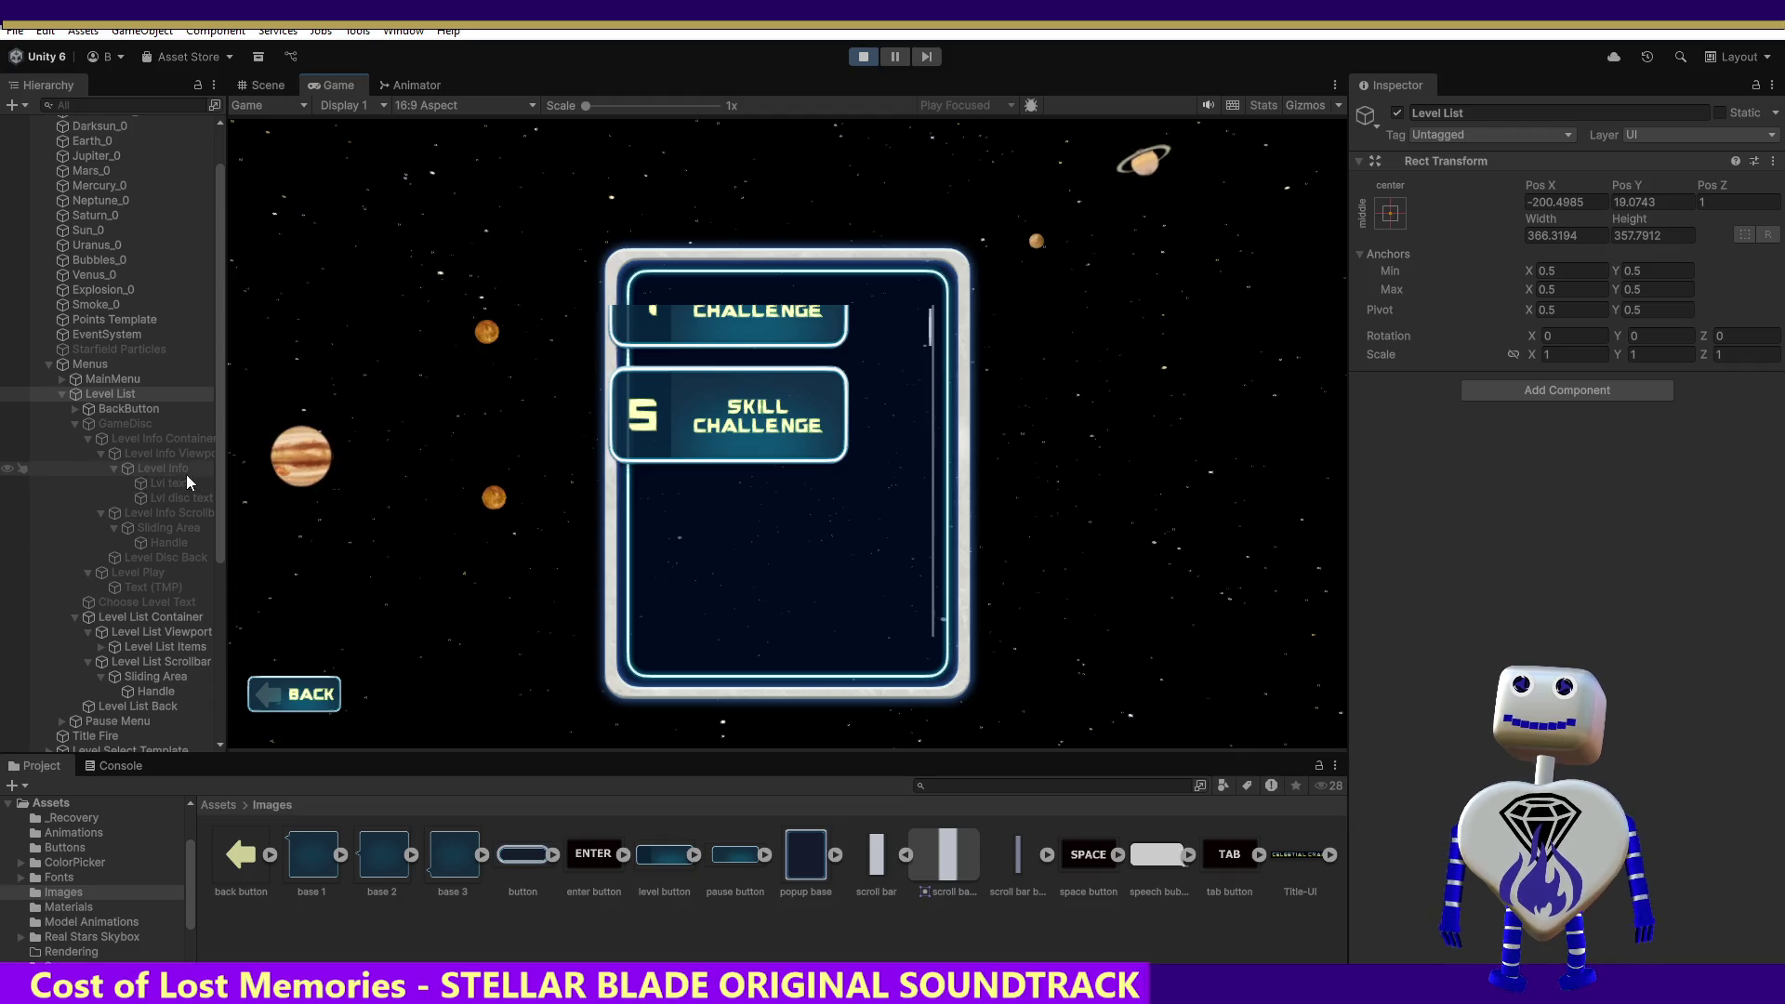
left_click(868, 58)
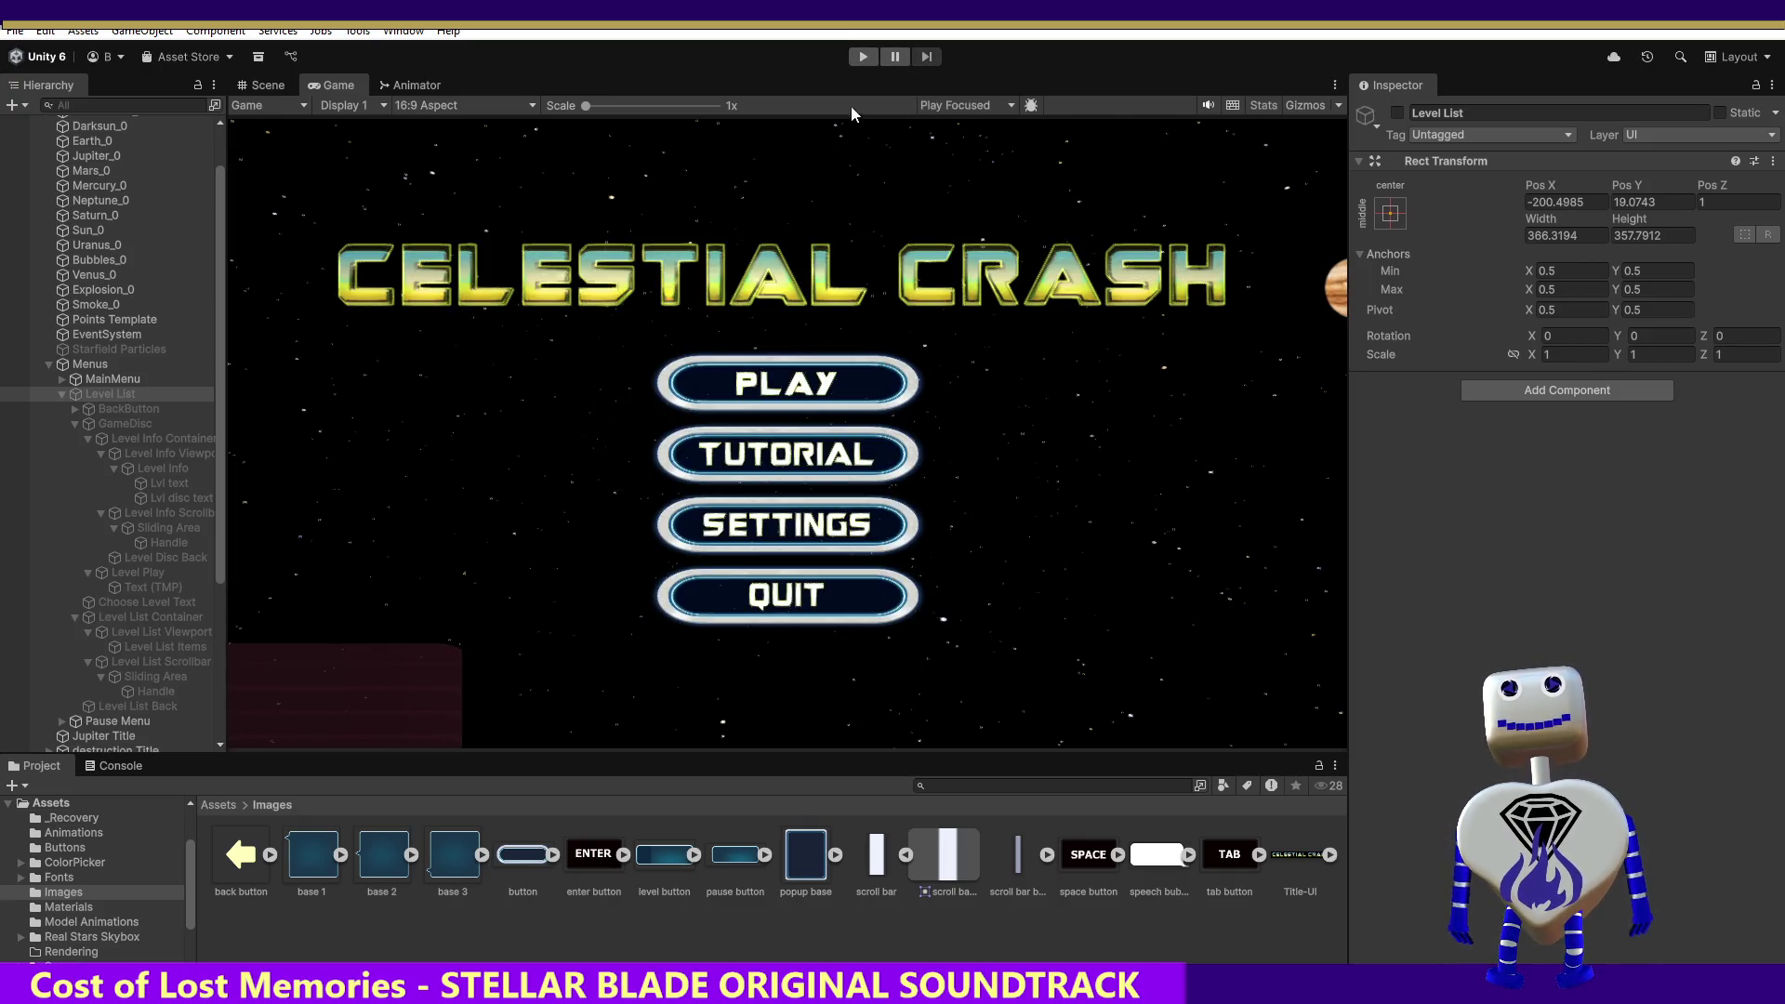
- In Play mode, open the level list and select the Level List Items object
left_click(861, 57)
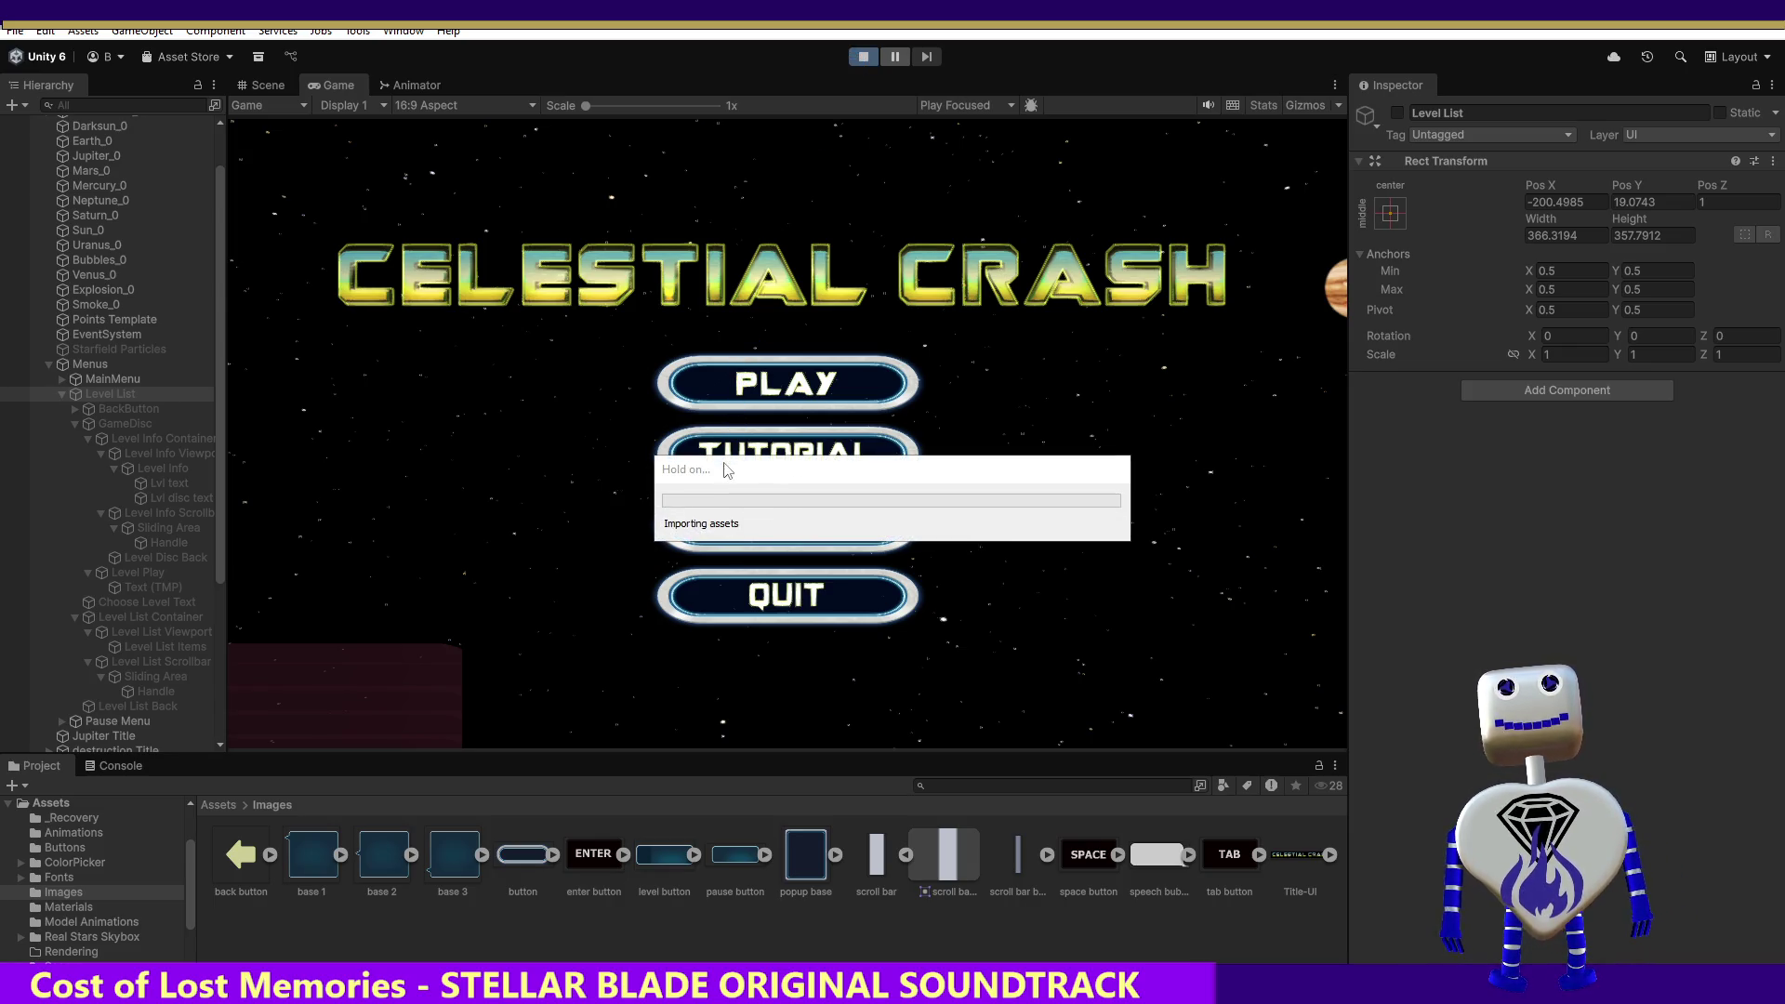
left_click(774, 380)
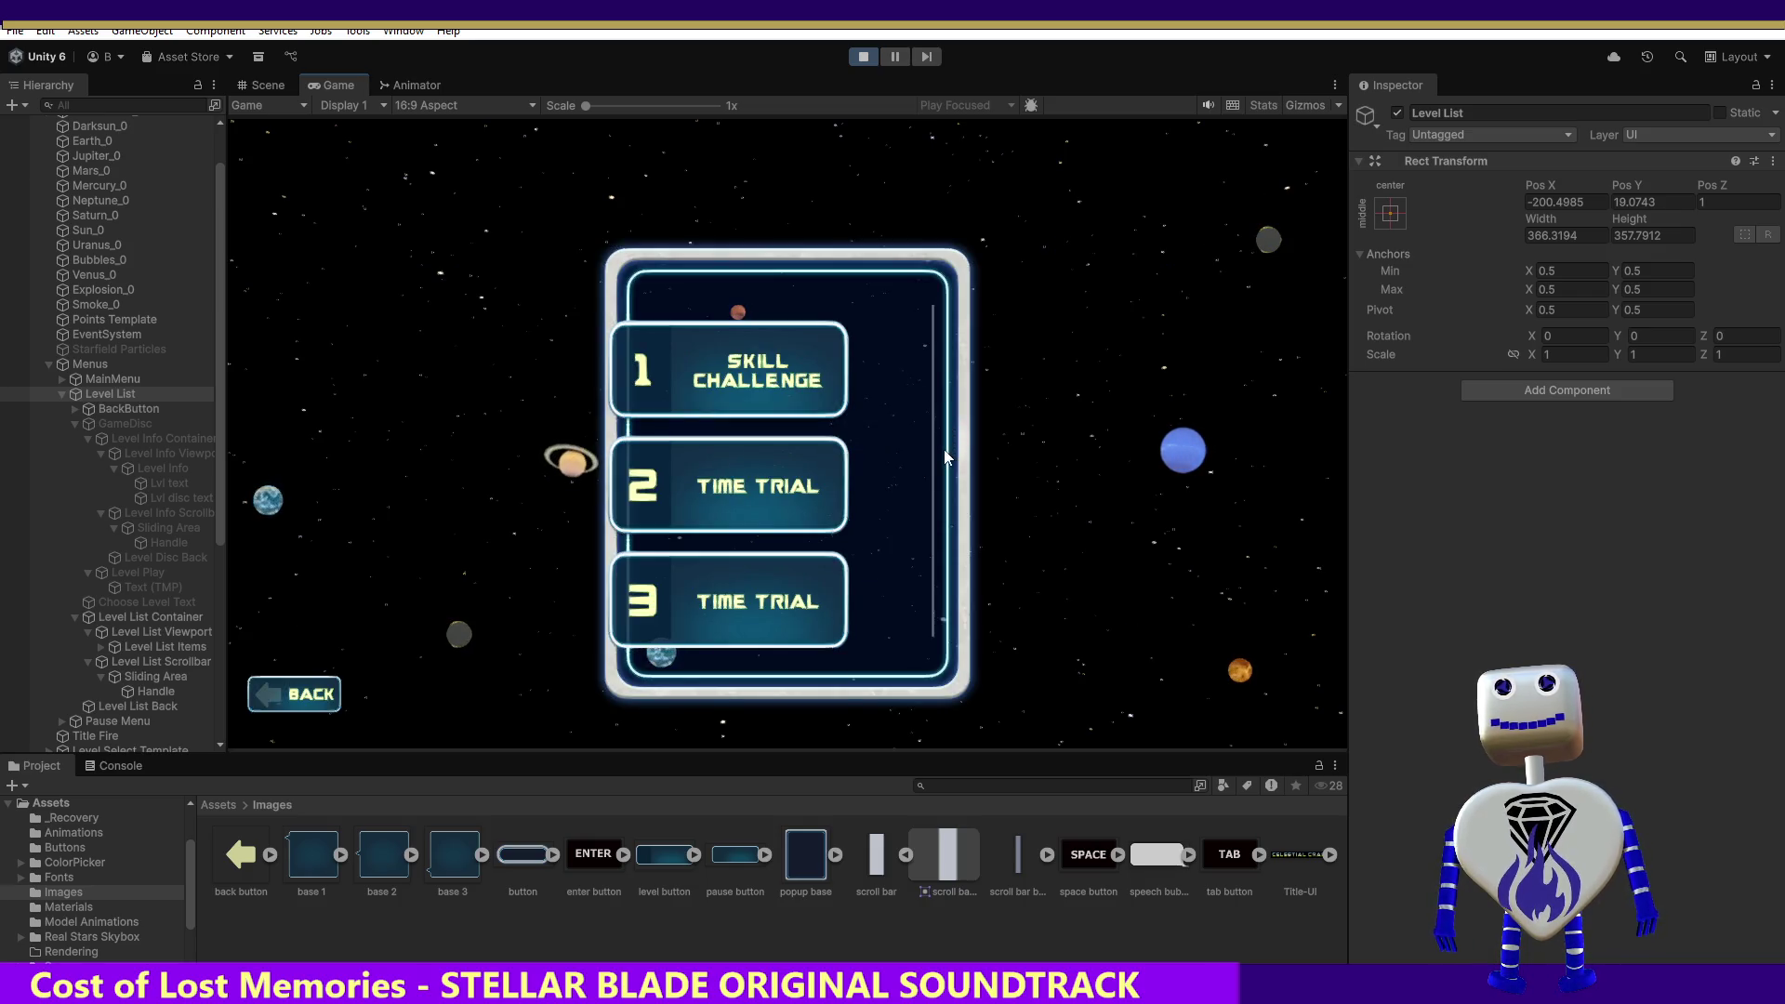
left_click(141, 691)
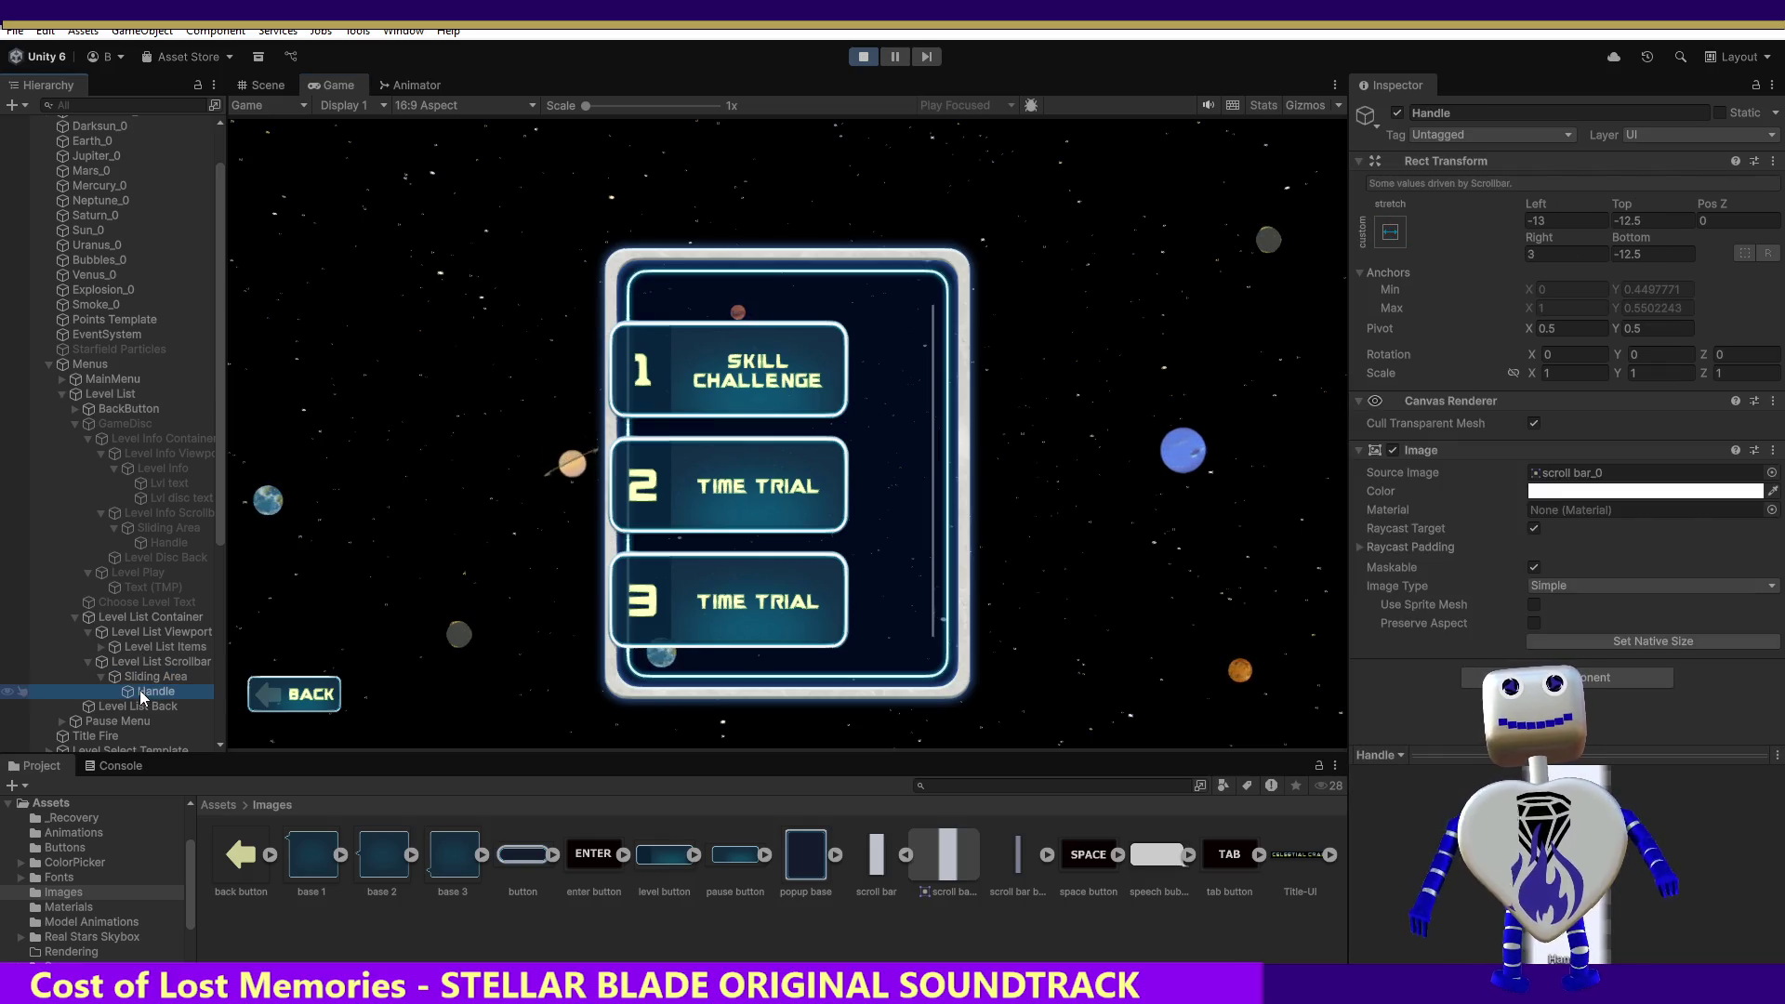
left_click(152, 665)
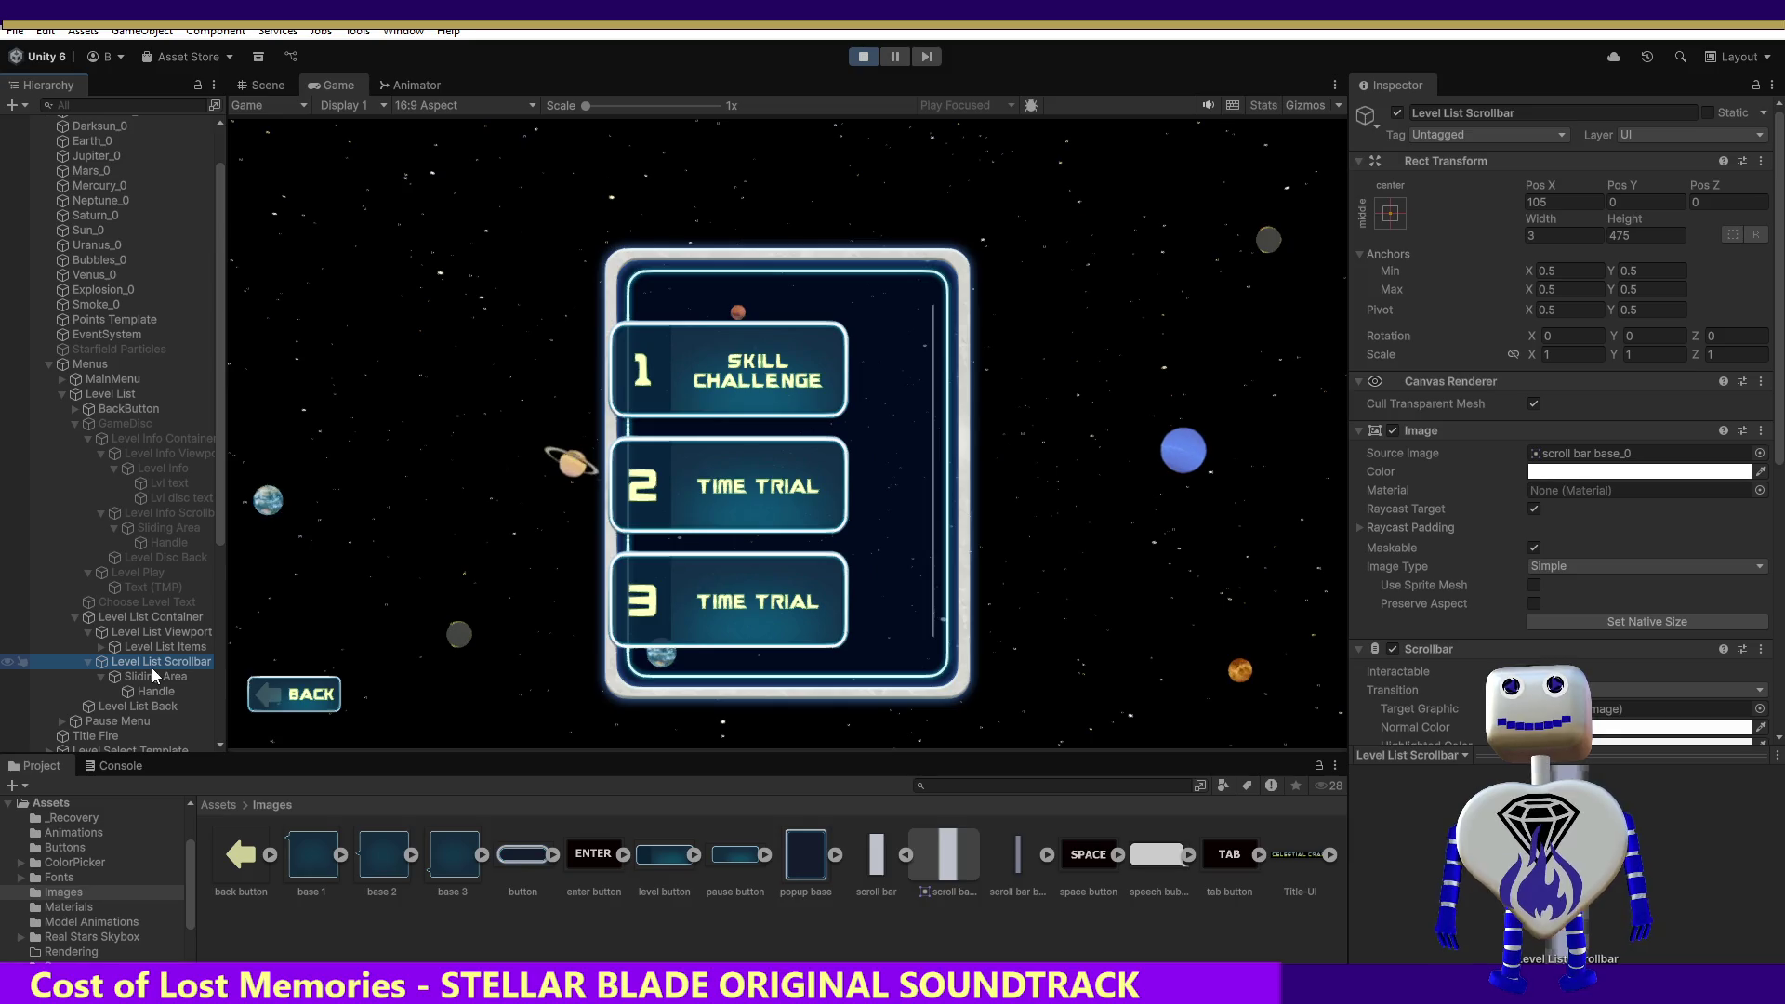
left_click(153, 646)
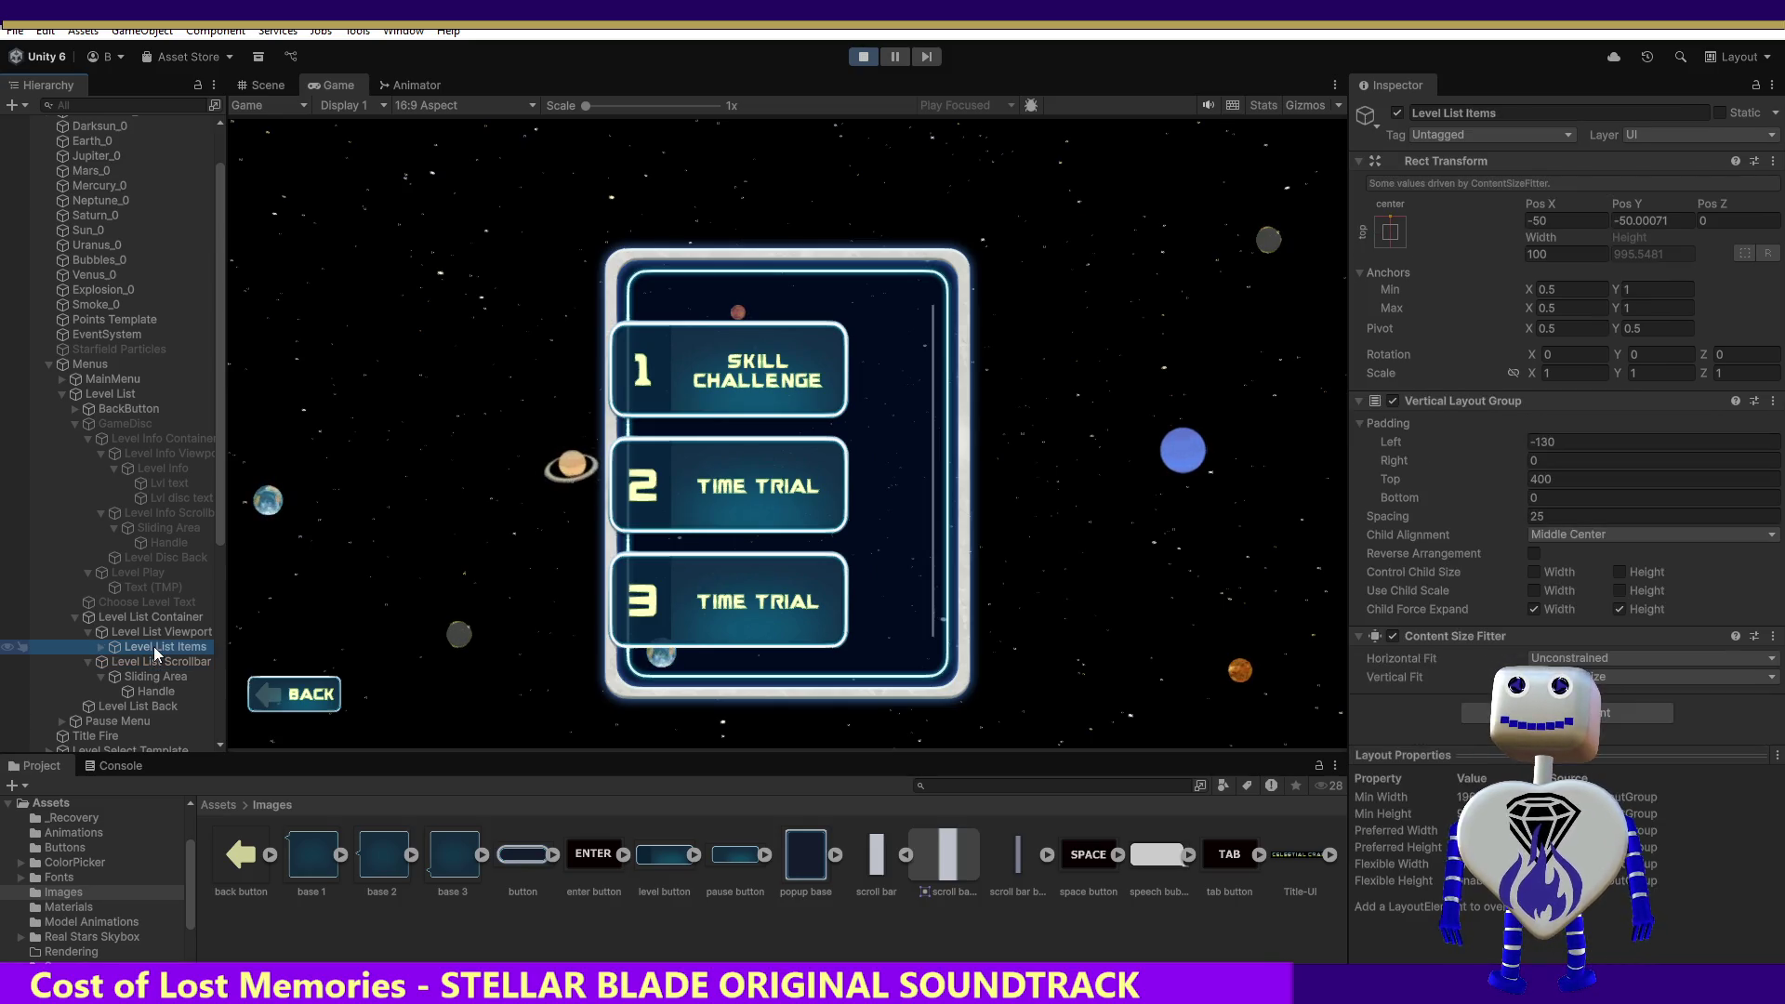
- Try Upper Left child alignment on Level List Items, stop Play, then reopen the alignment choices
left_click(1575, 537)
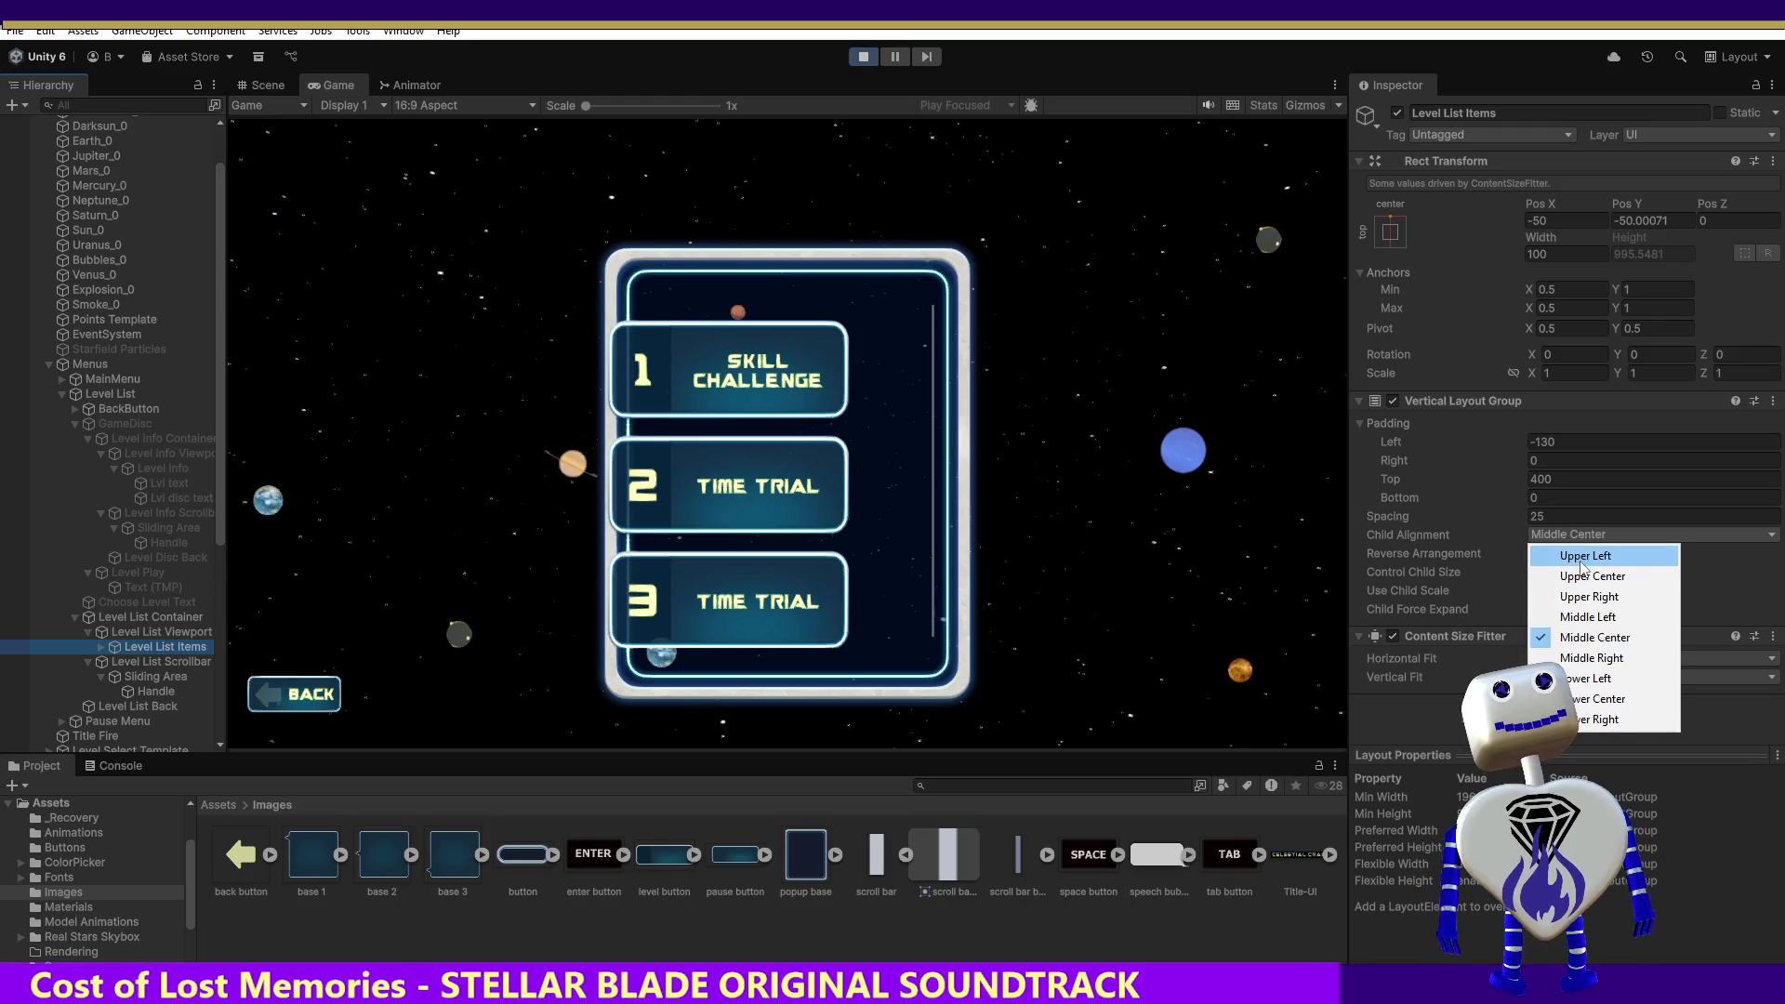
left_click(1581, 558)
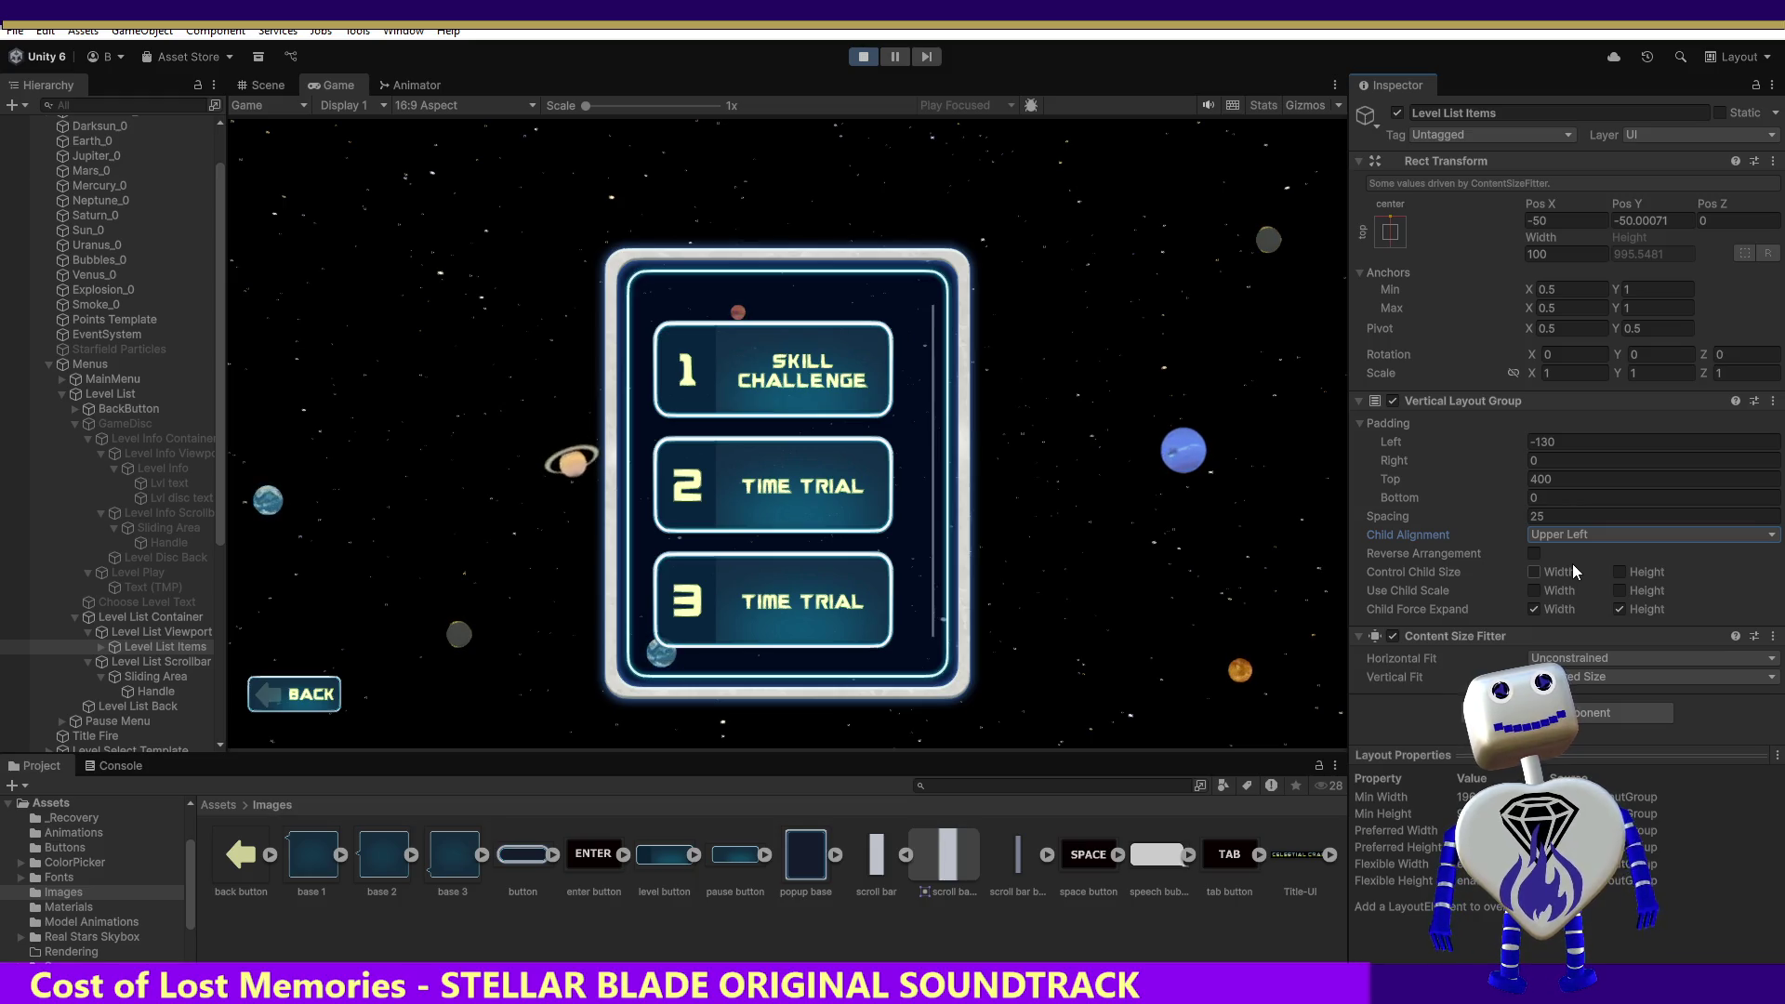
left_click(865, 56)
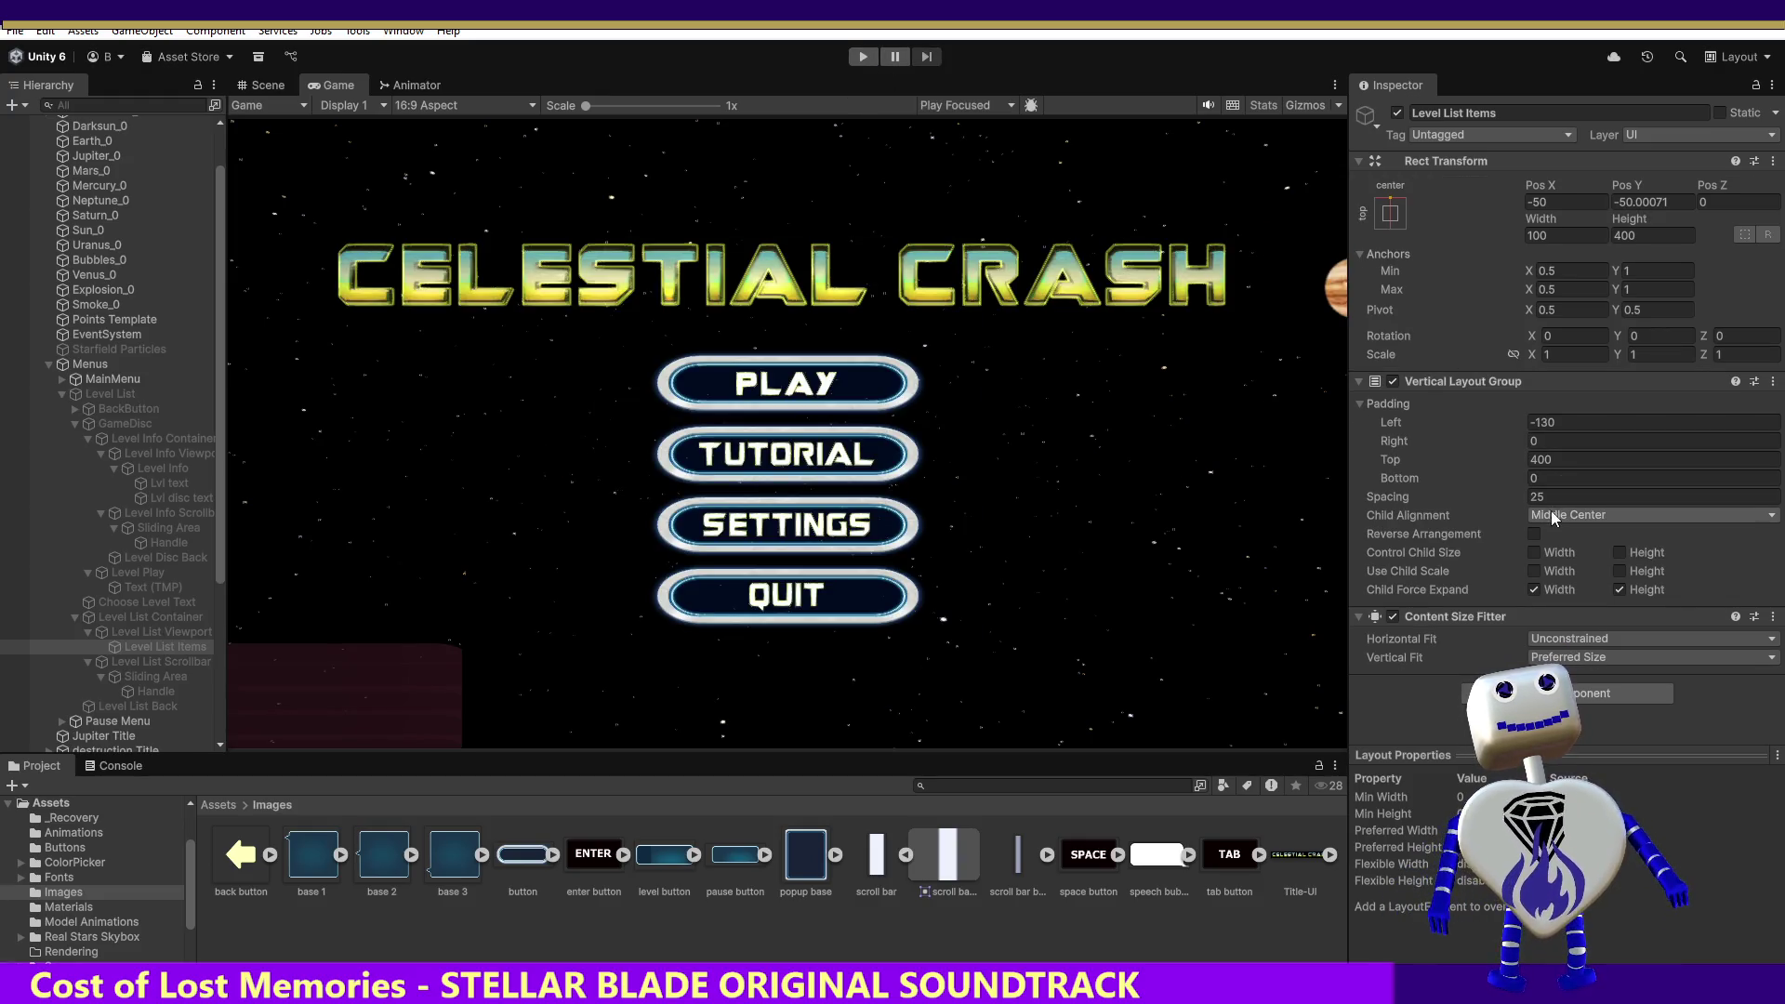
left_click(1549, 515)
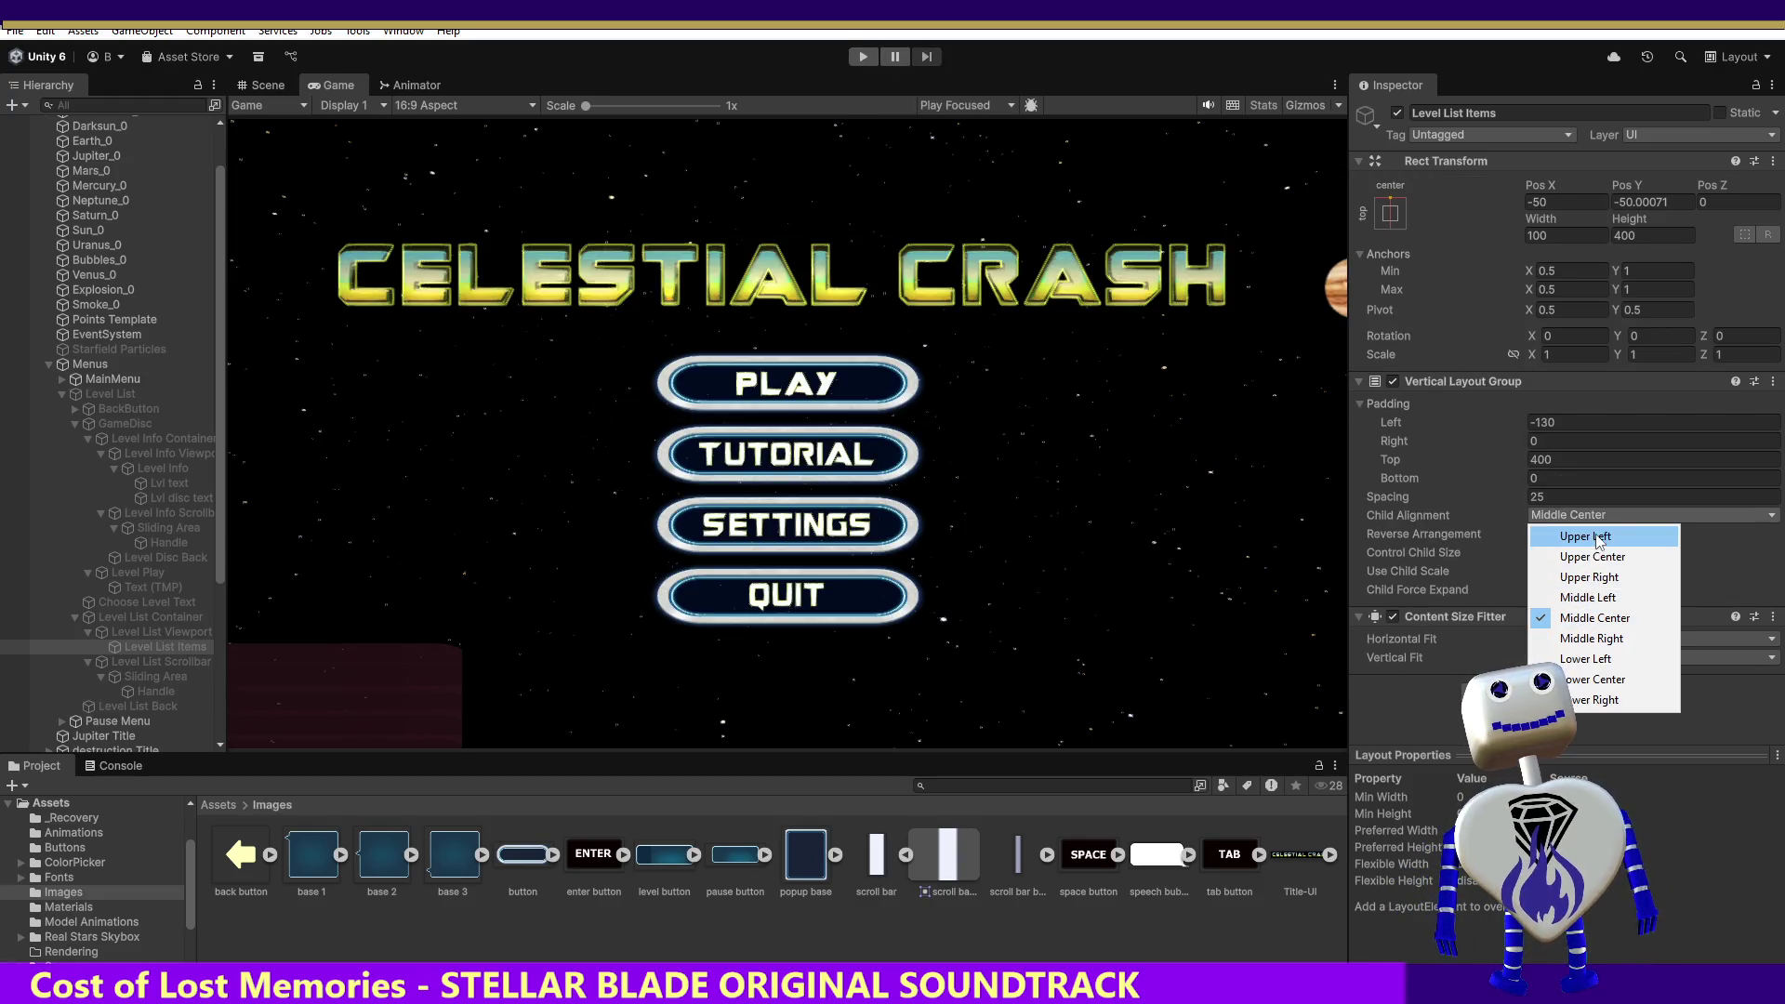
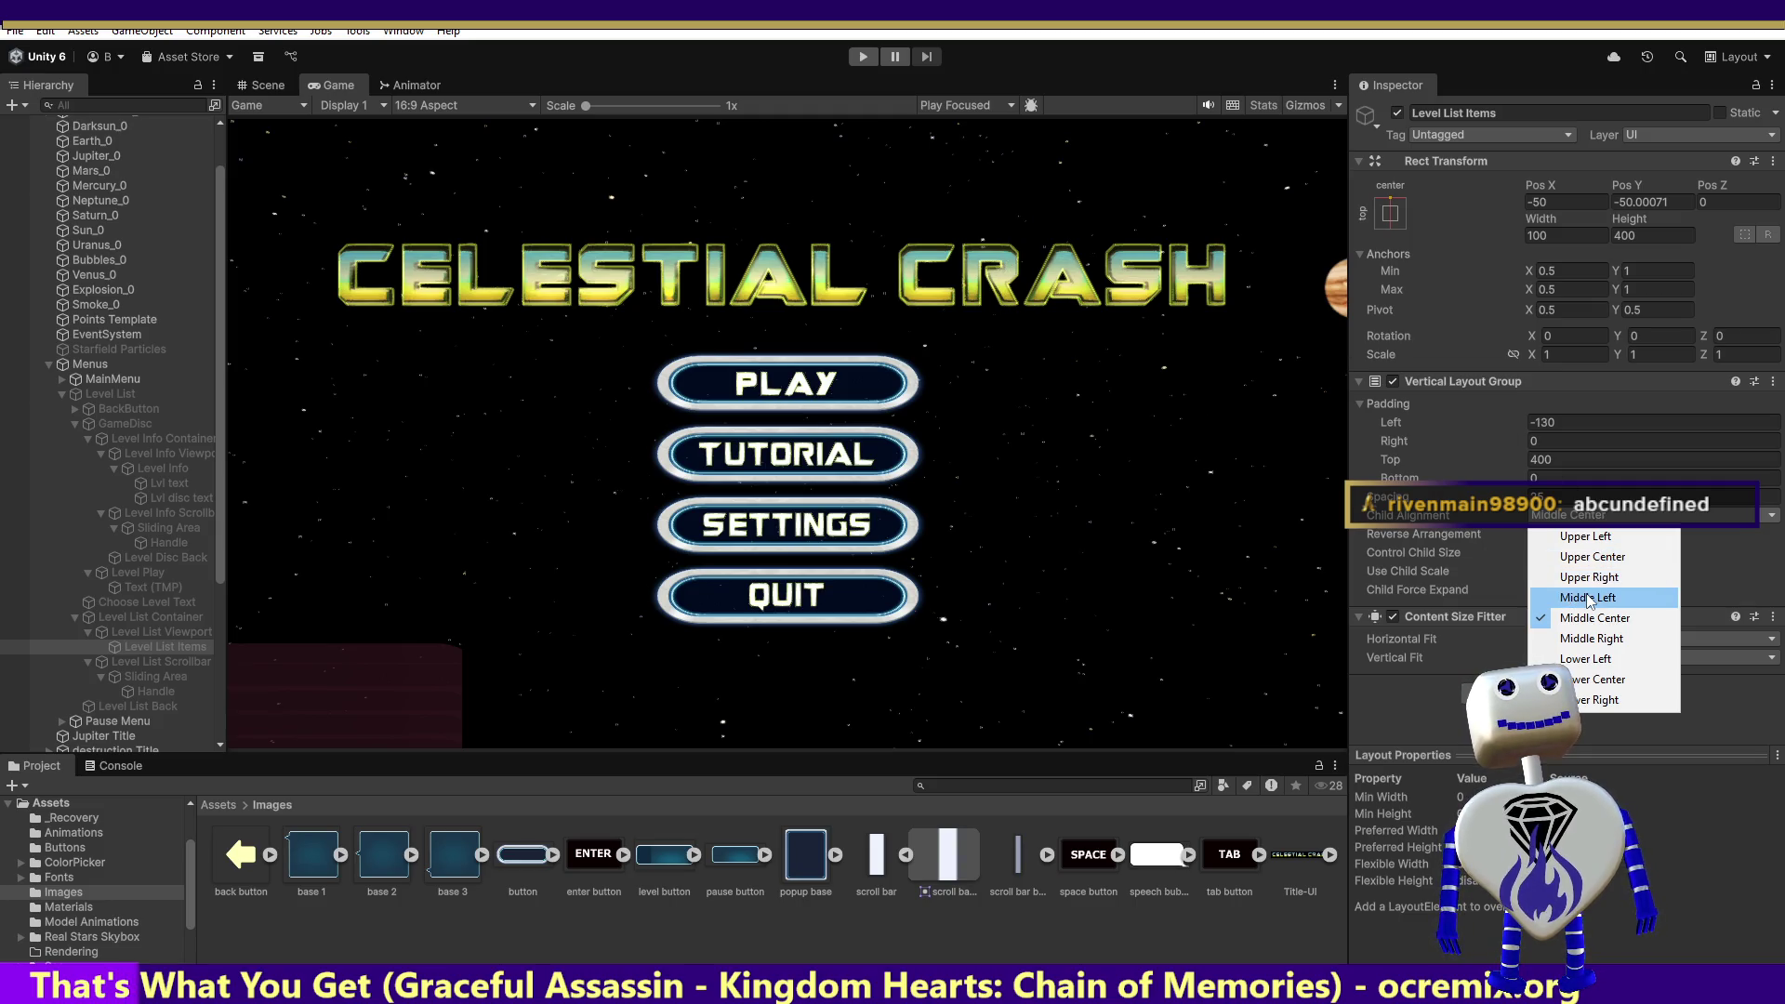
- Set the Level List Items child alignment to Upper Left and start Play mode
left_click(1587, 538)
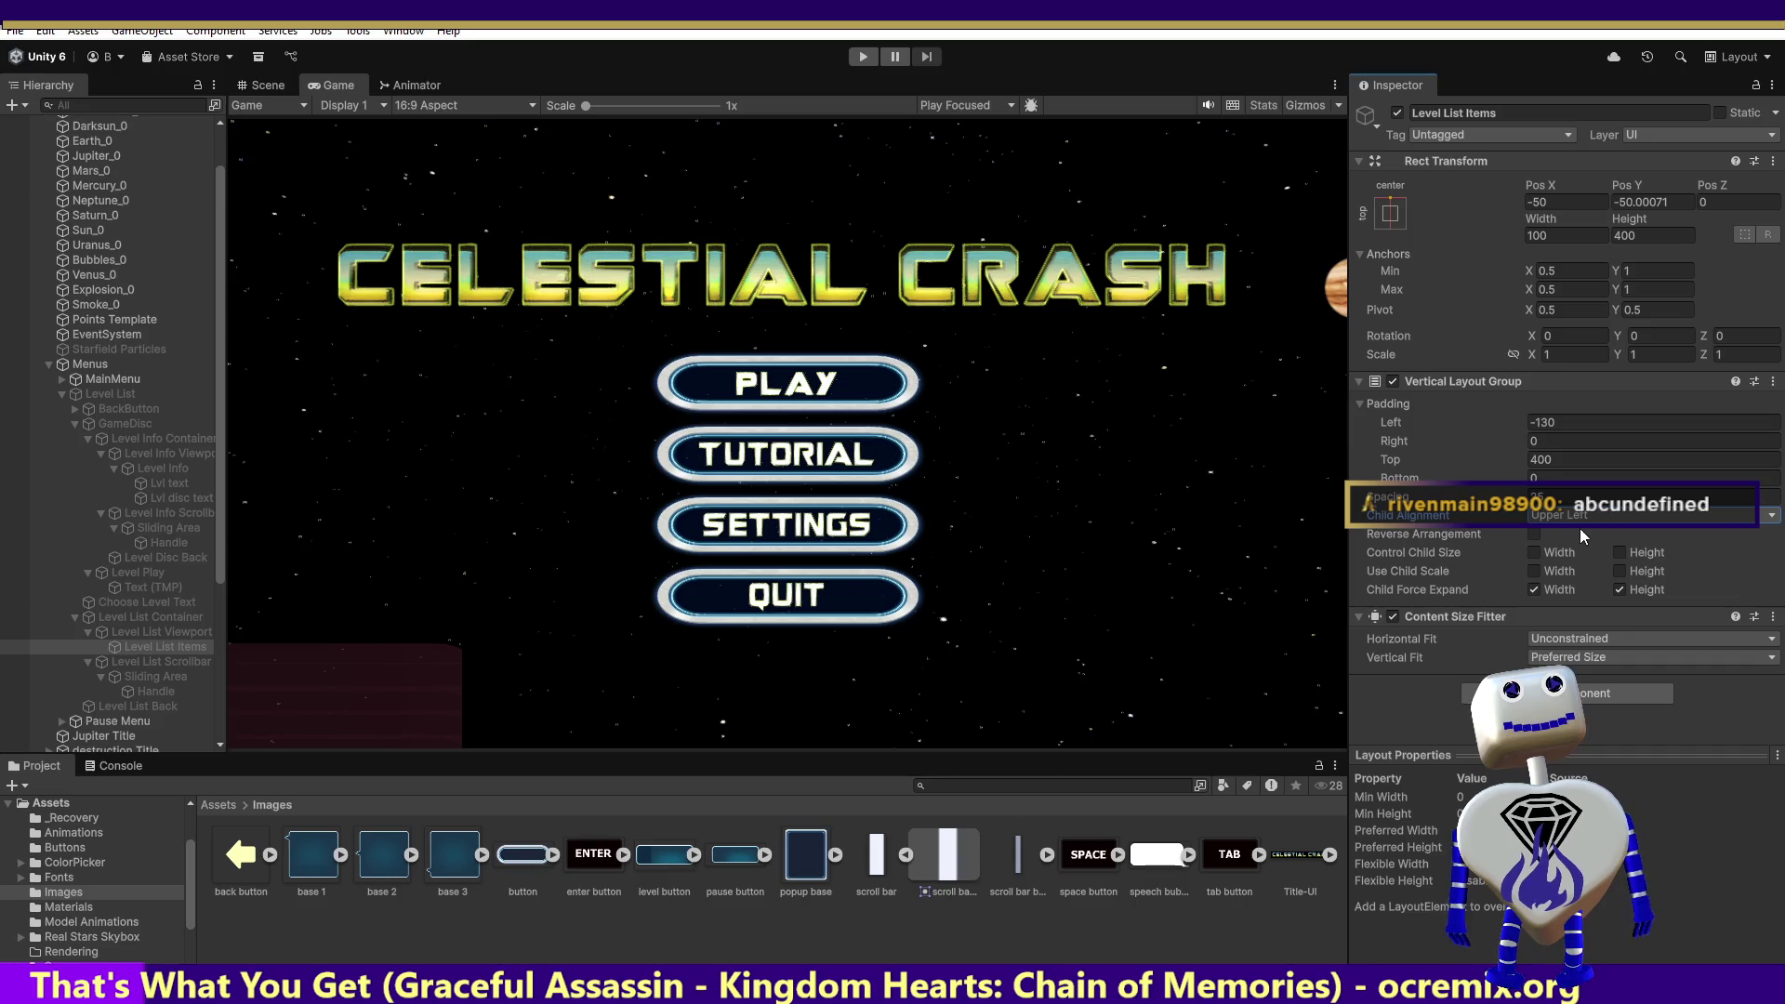
left_click(864, 57)
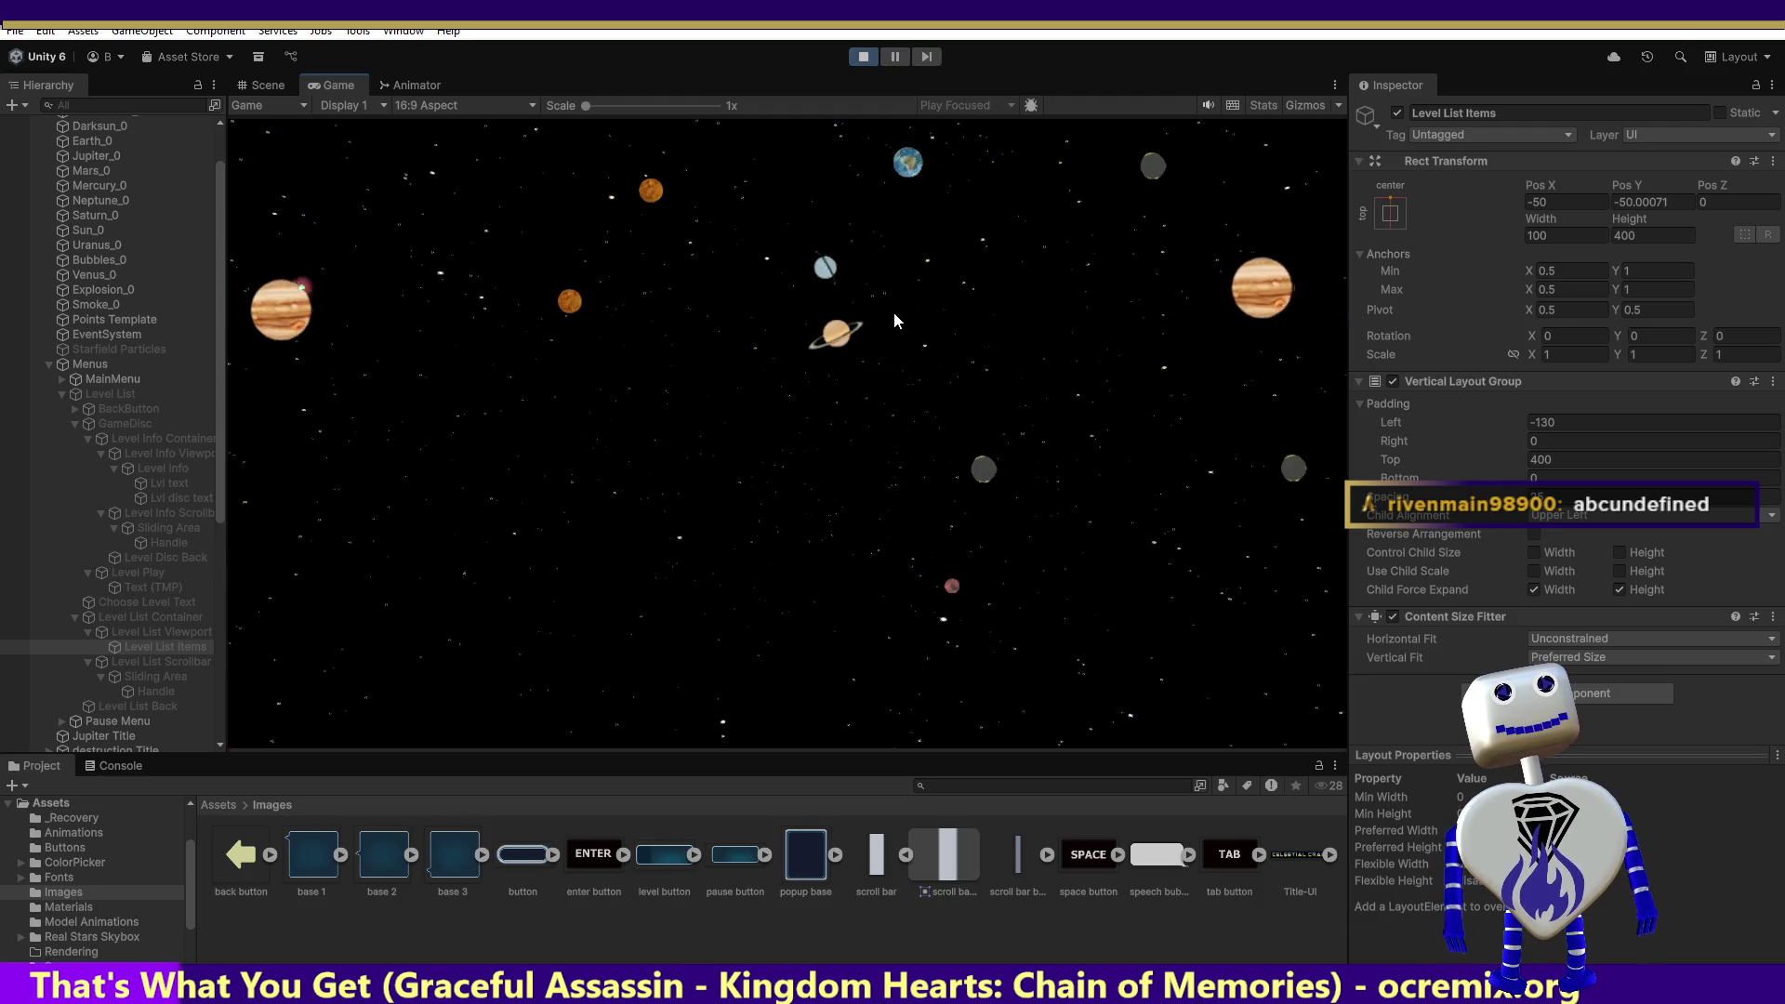
- Open the level-select panel from the running game's main menu to show the three level buttons
left_click(813, 393)
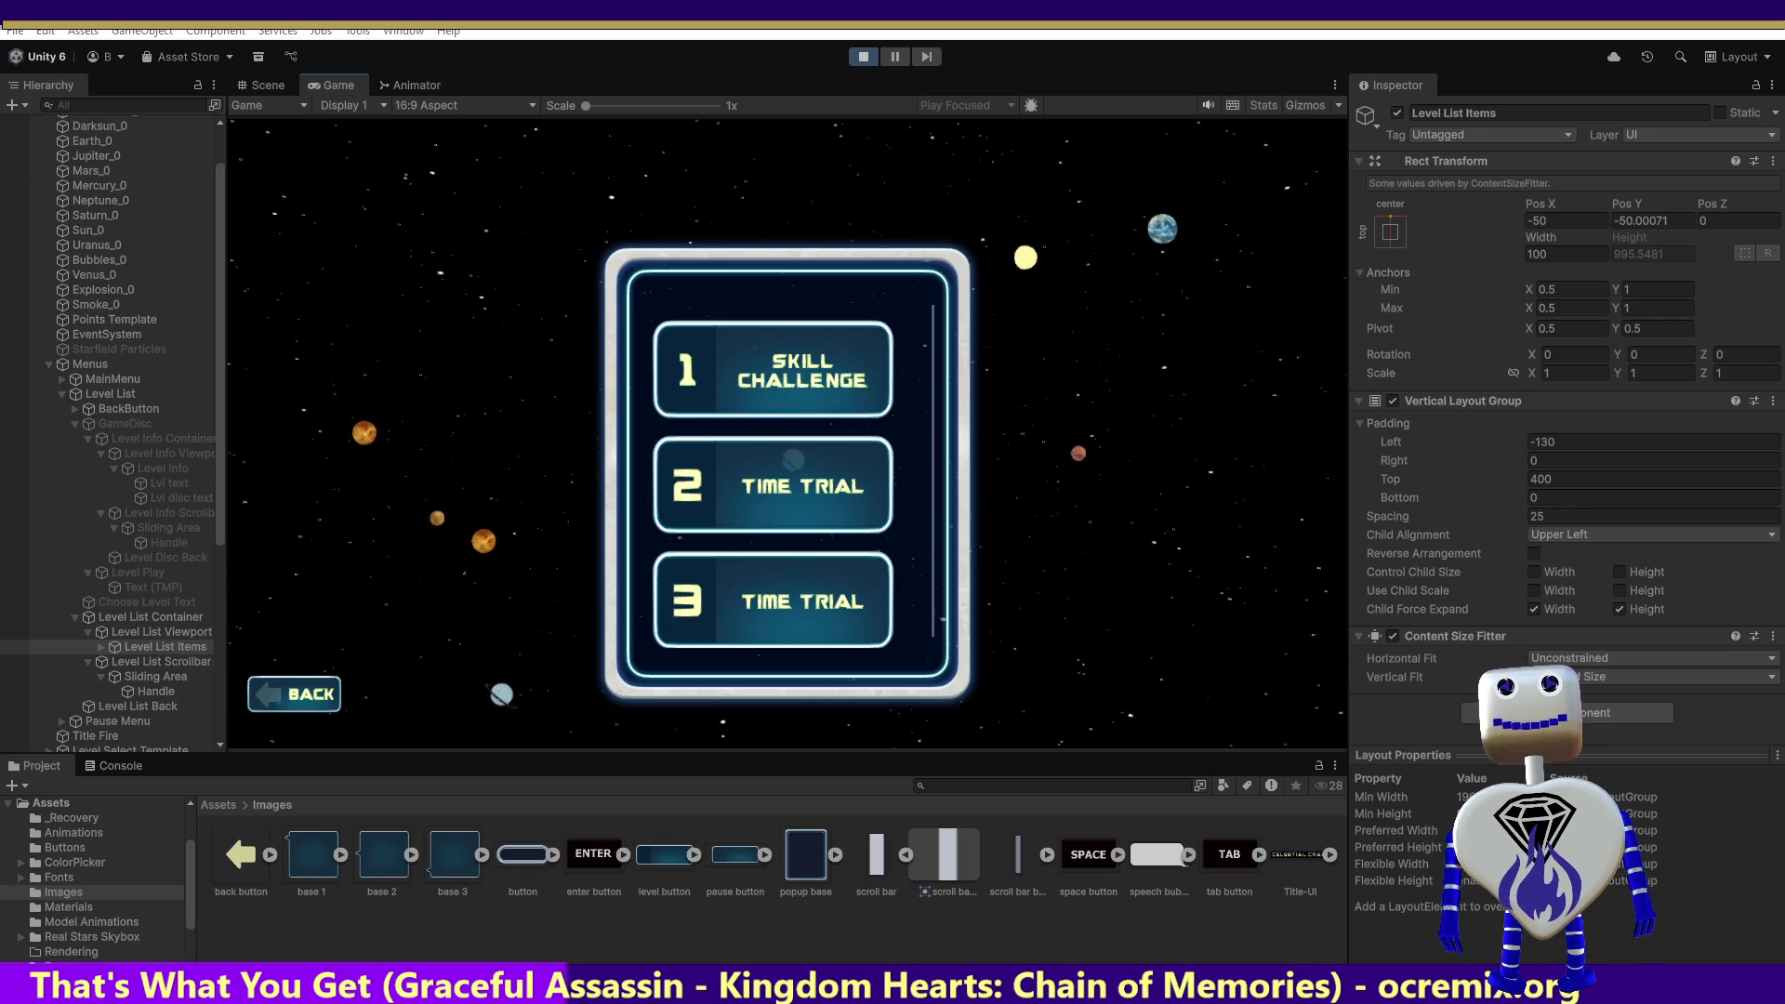
- Set the Level List Items Vertical Layout Group left padding to -100
left_click(1609, 446)
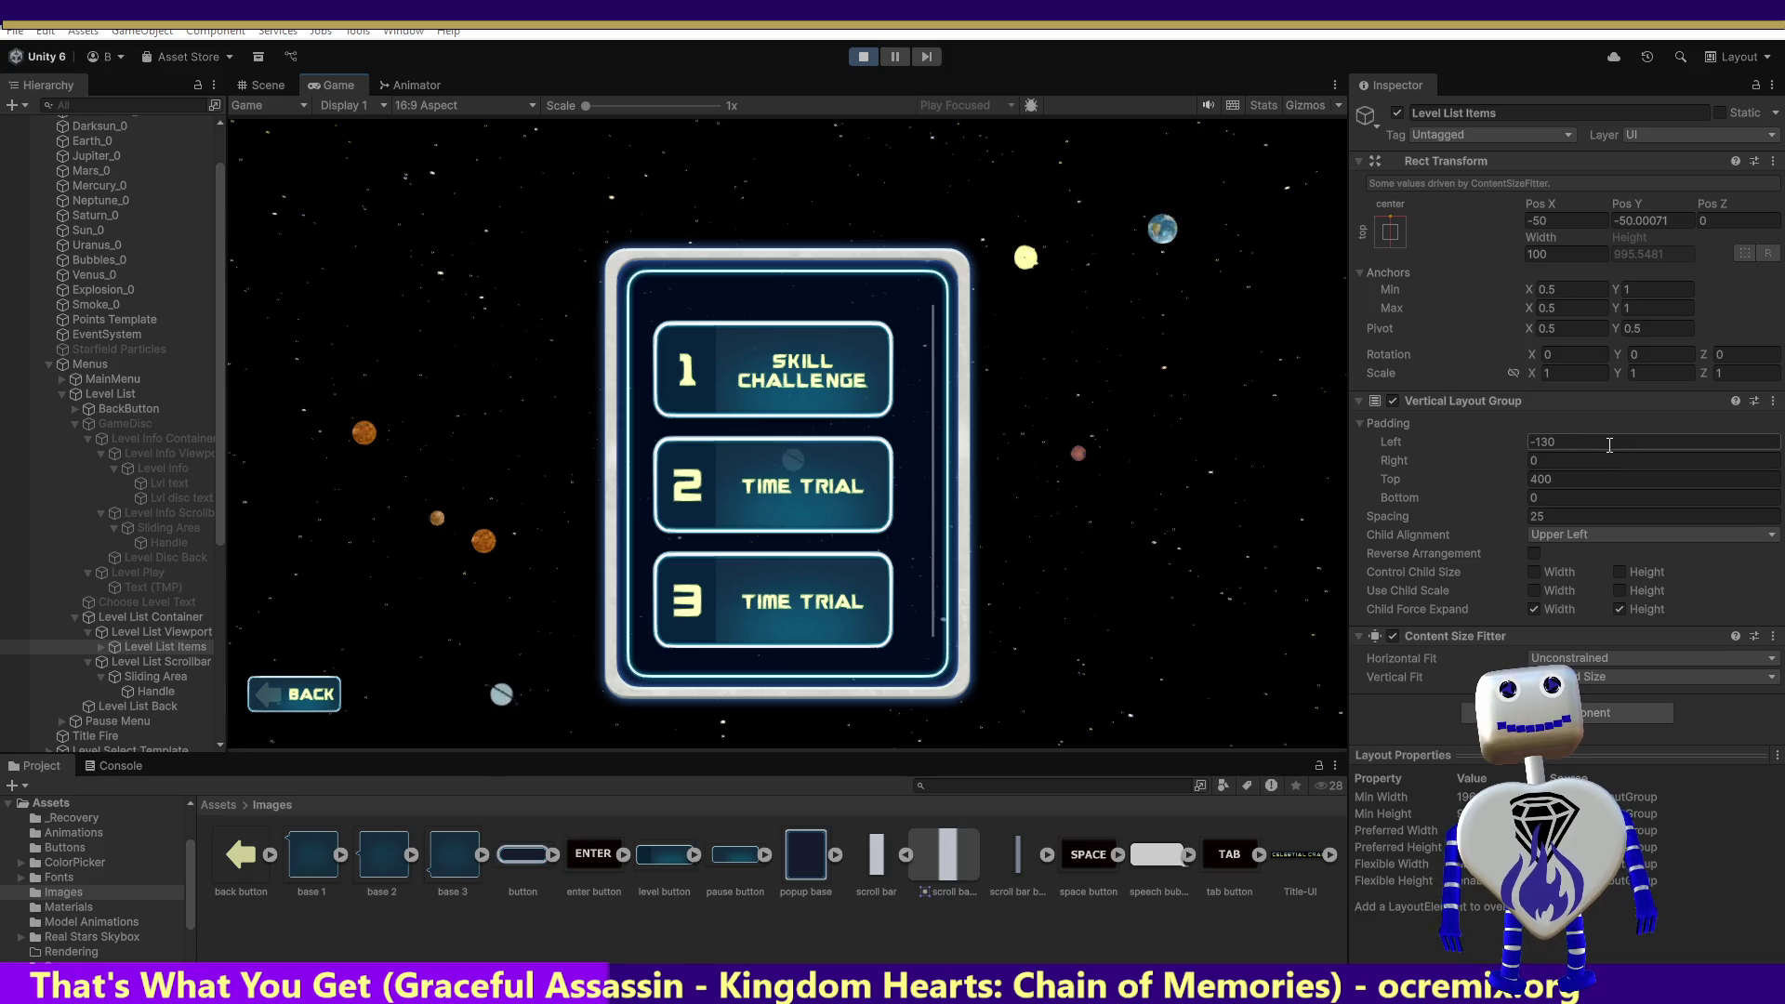
left_click(1609, 444)
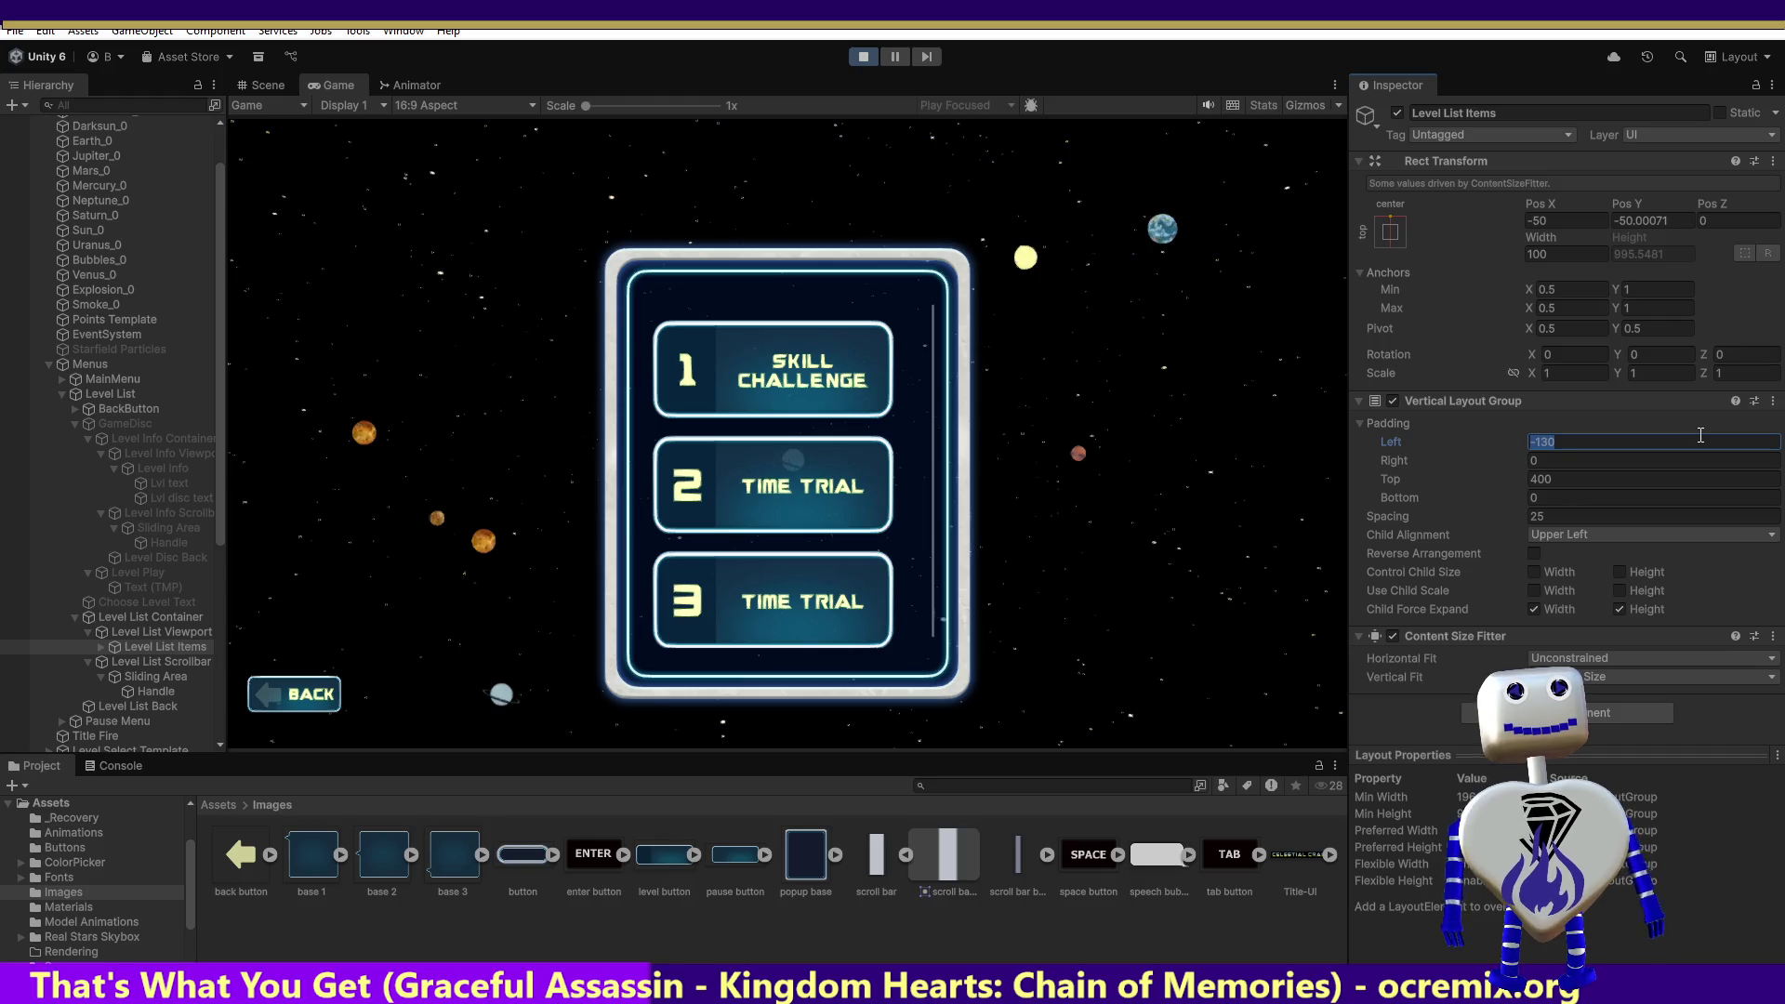
type("-")
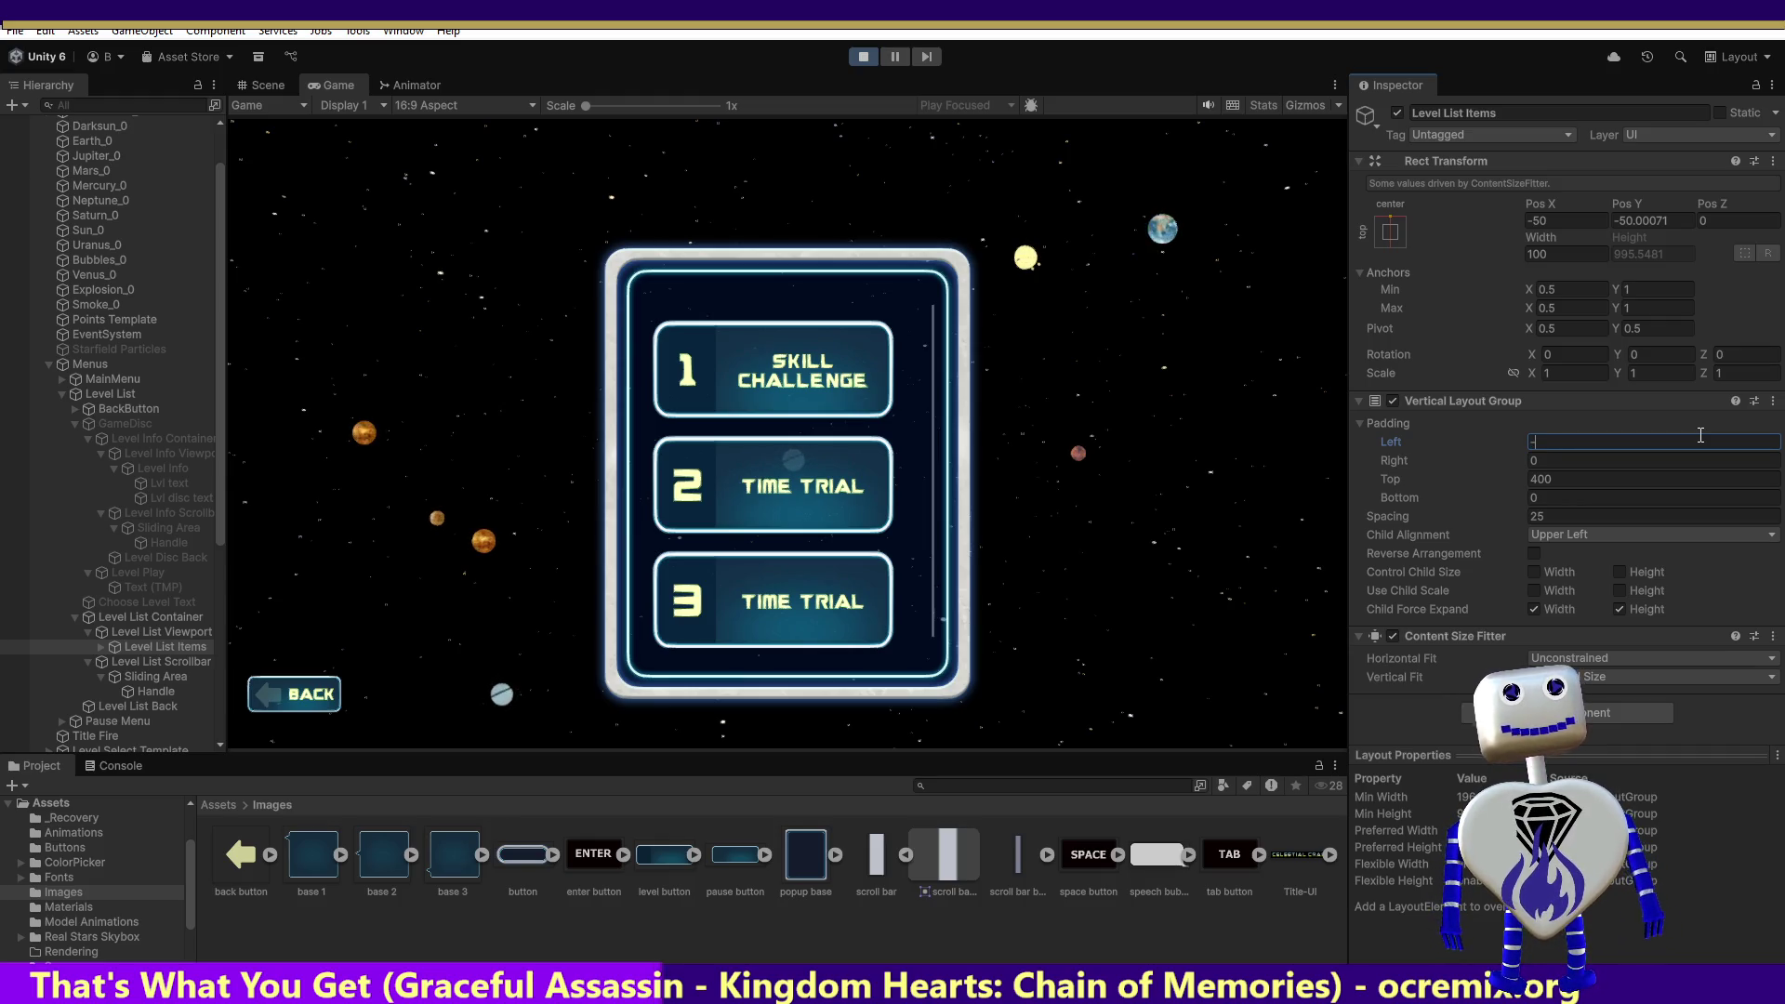
type("100")
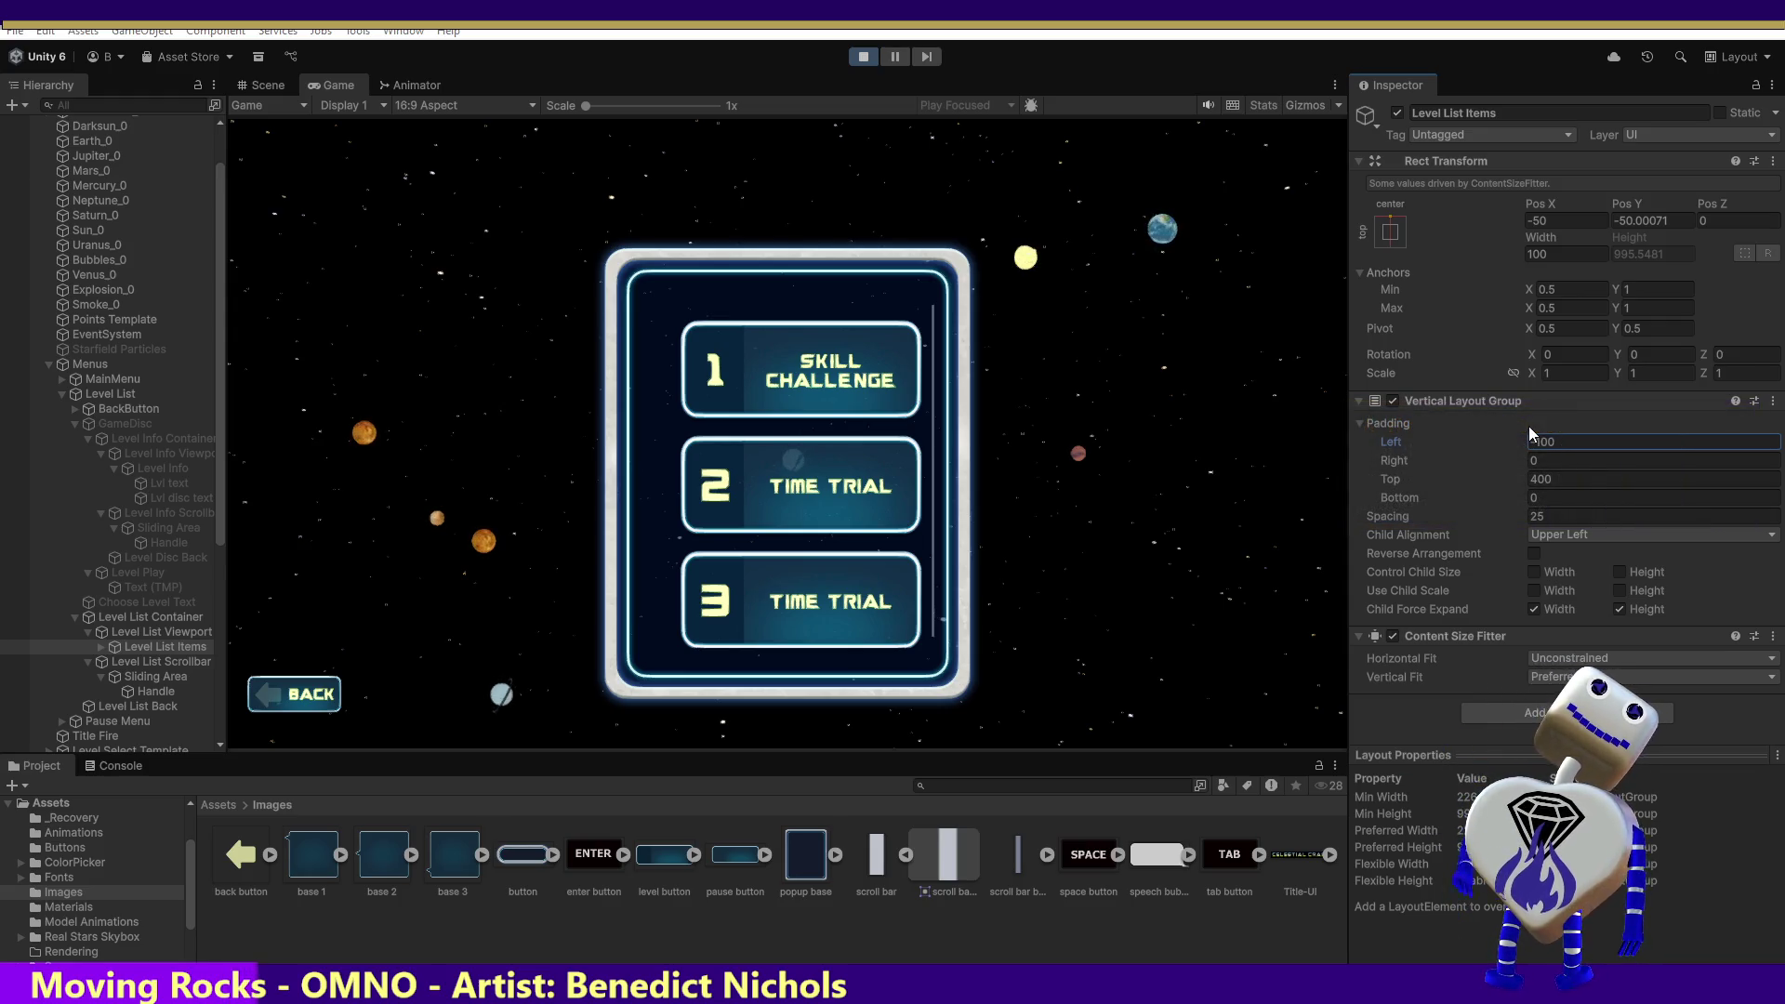
left_click(1081, 509)
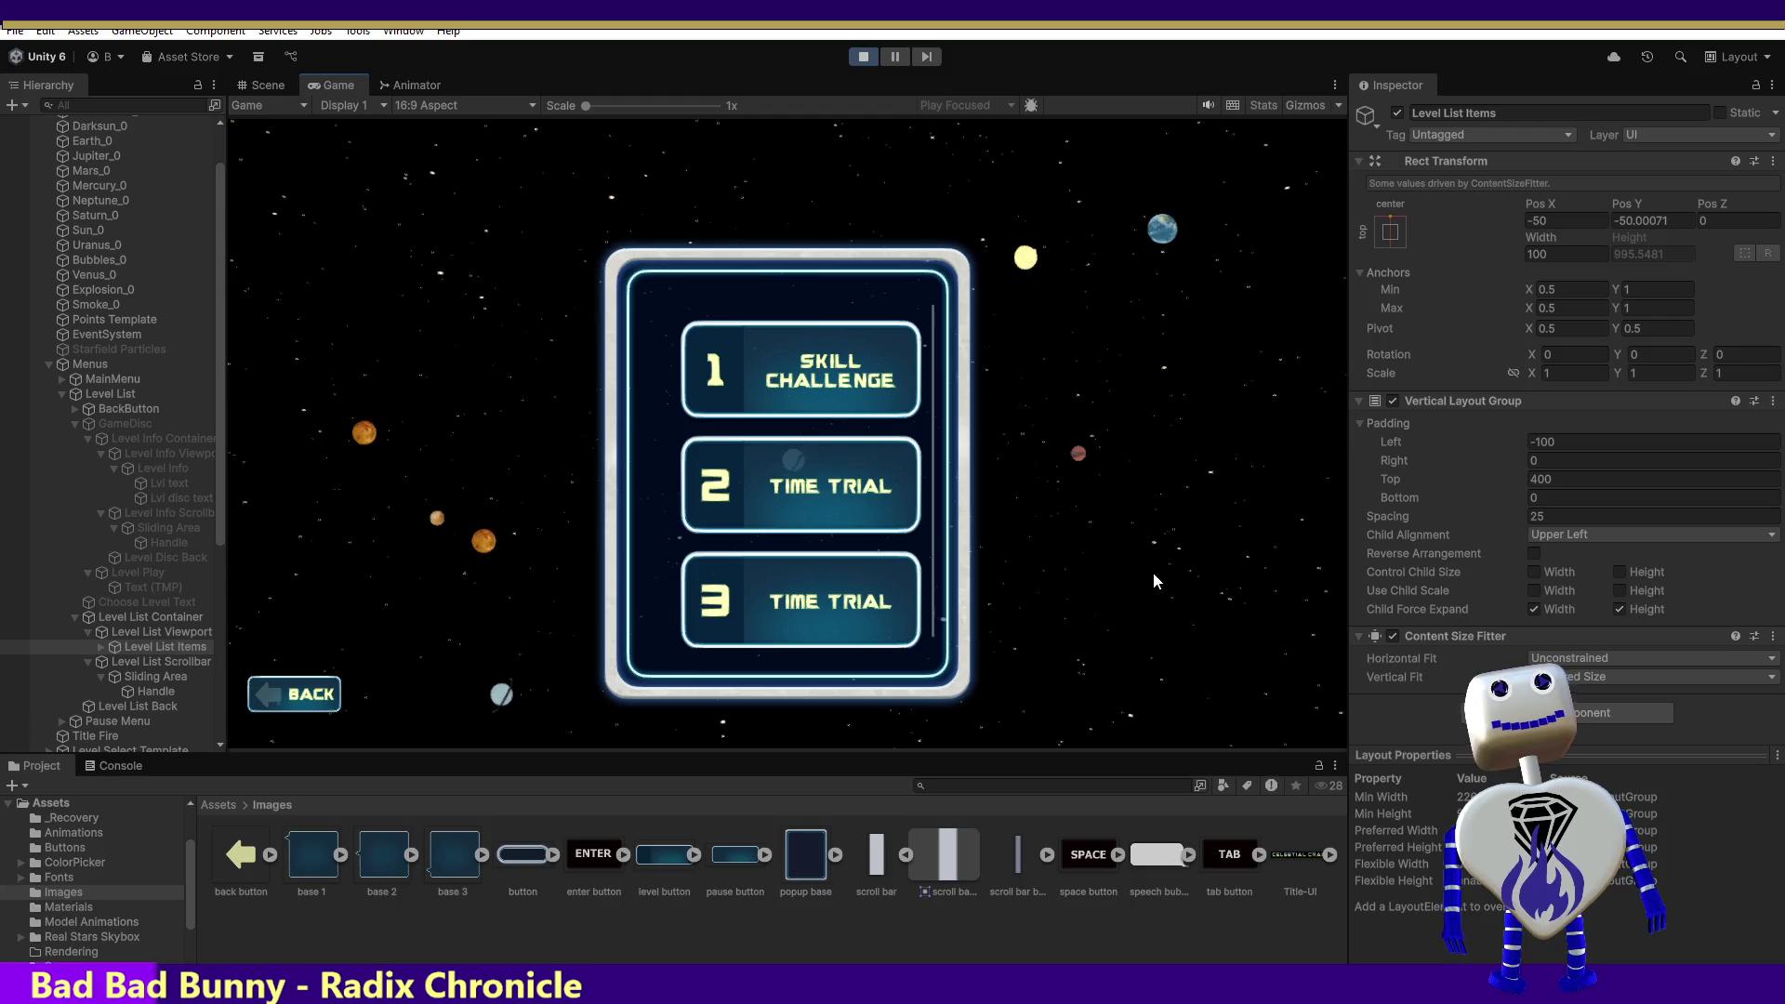
- Select the Level List Items left padding field, currently -100, for editing
left_click(1545, 442)
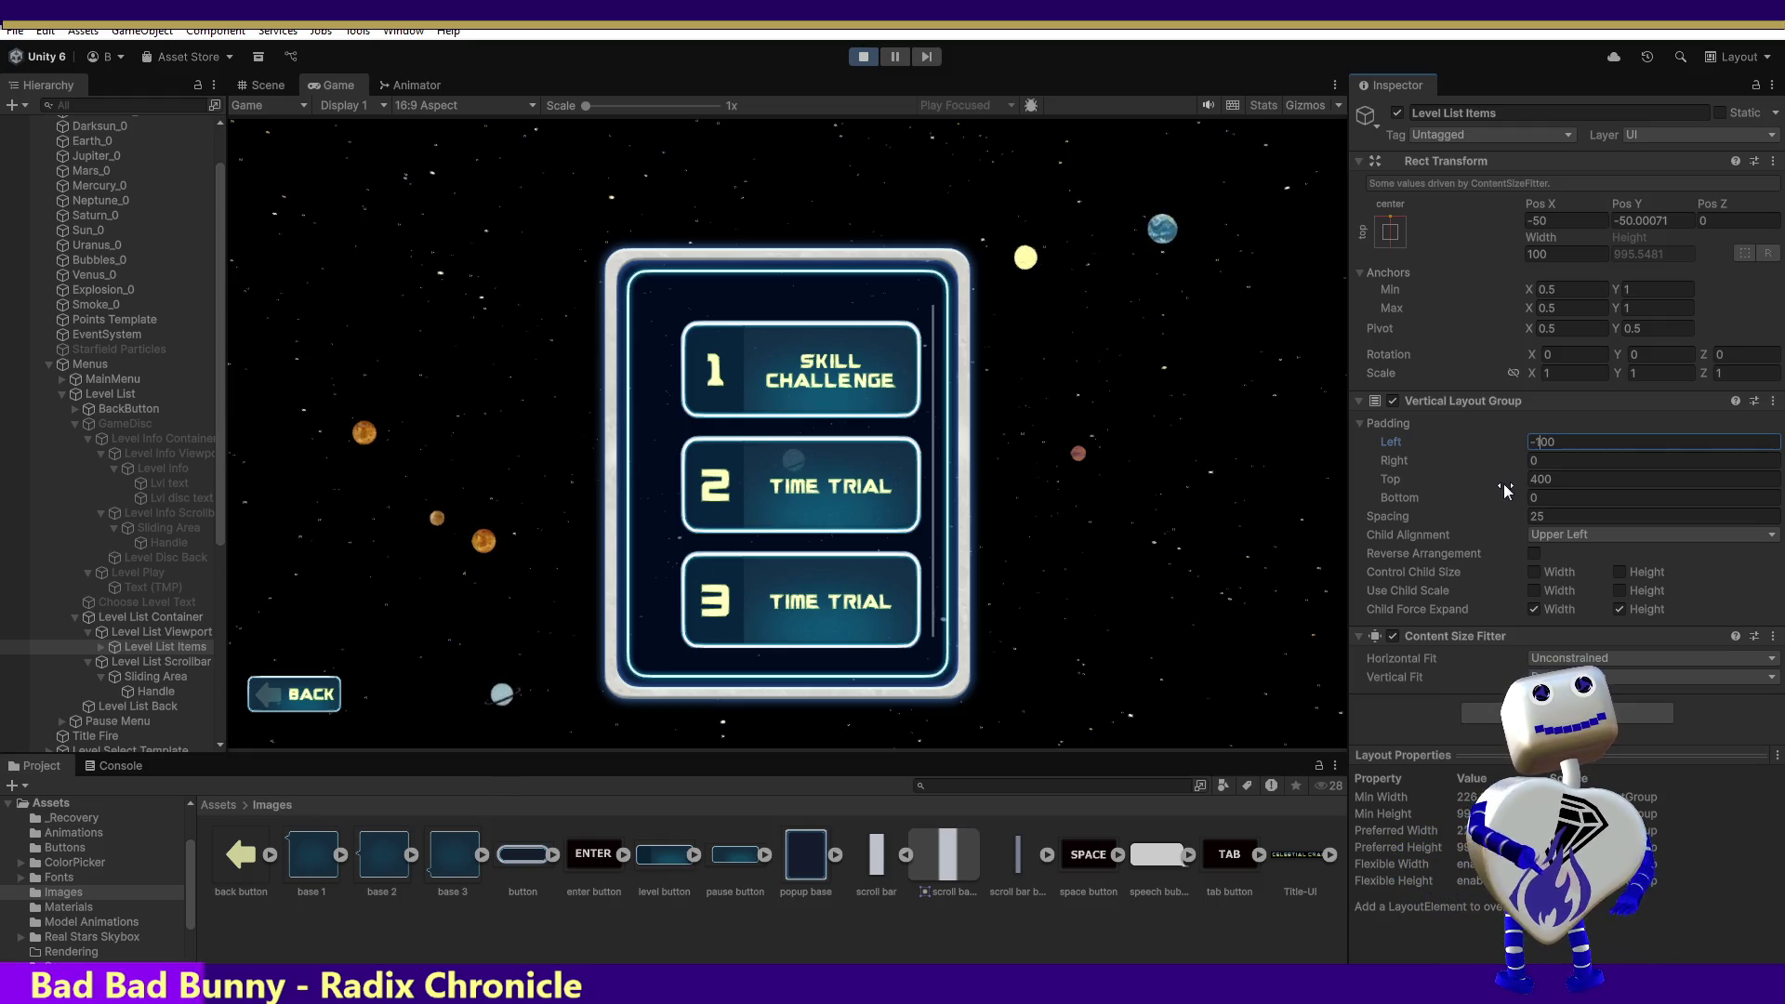
- Change the Level List Items left padding from -100 to -125
left_click(1547, 442)
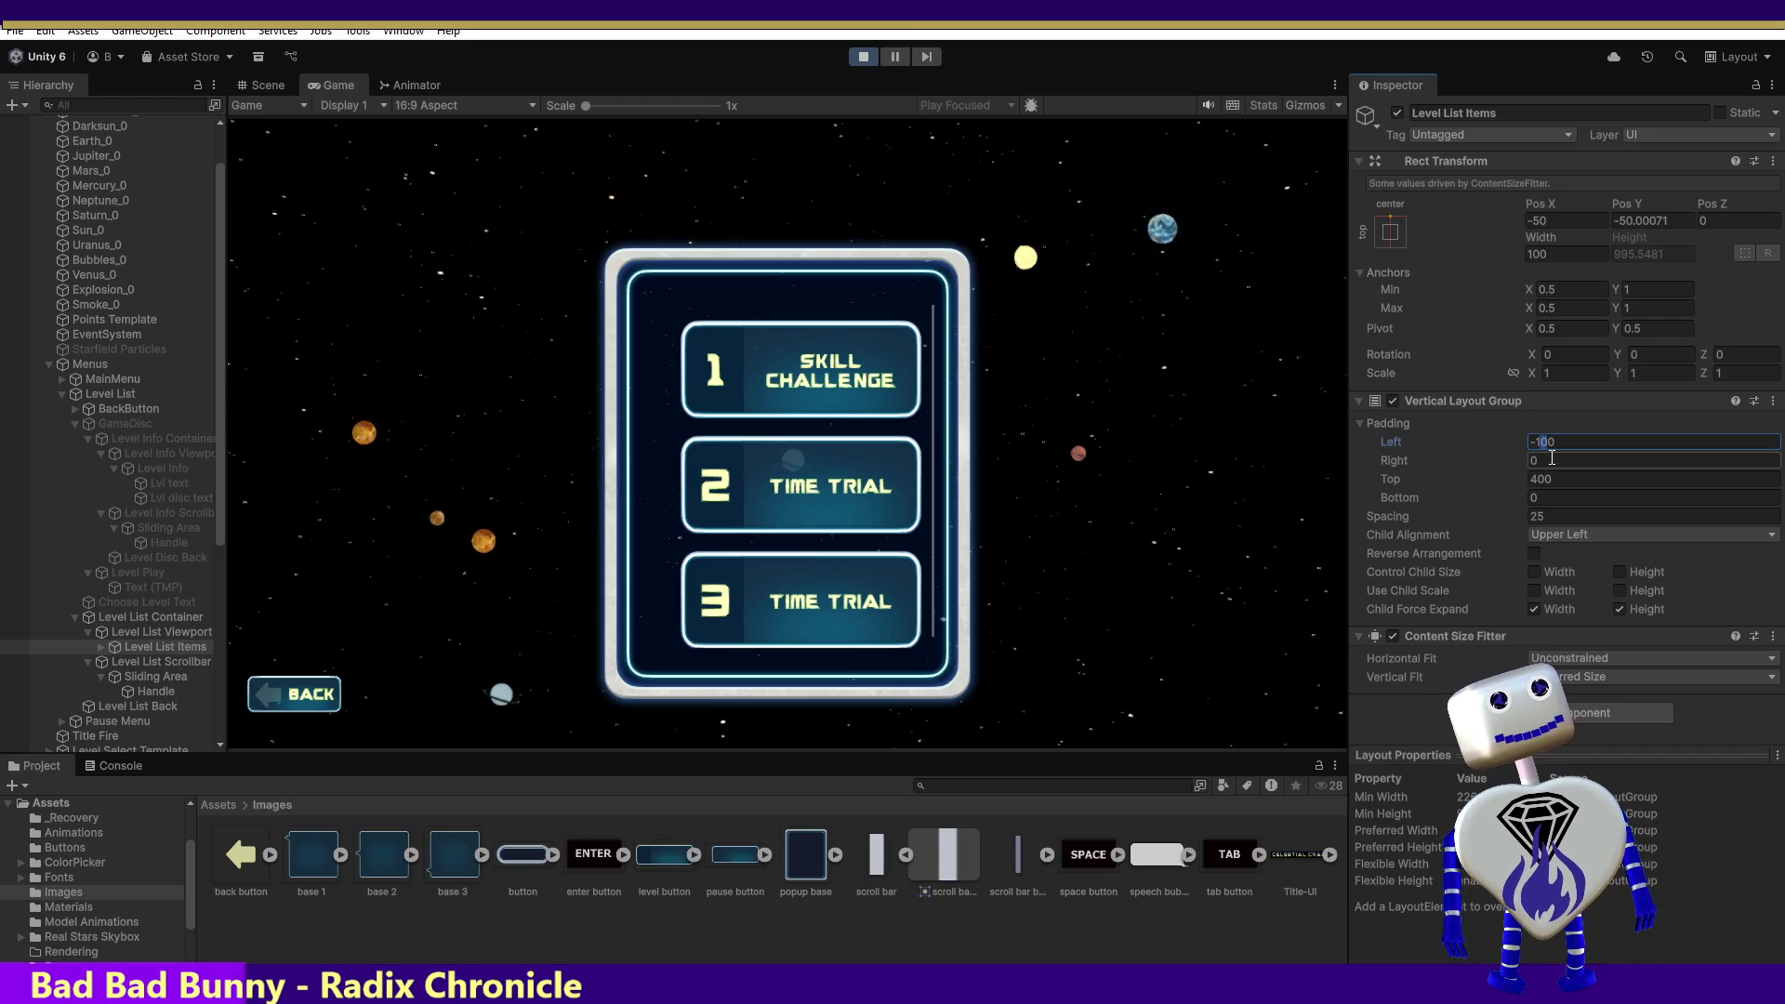
type("-1505")
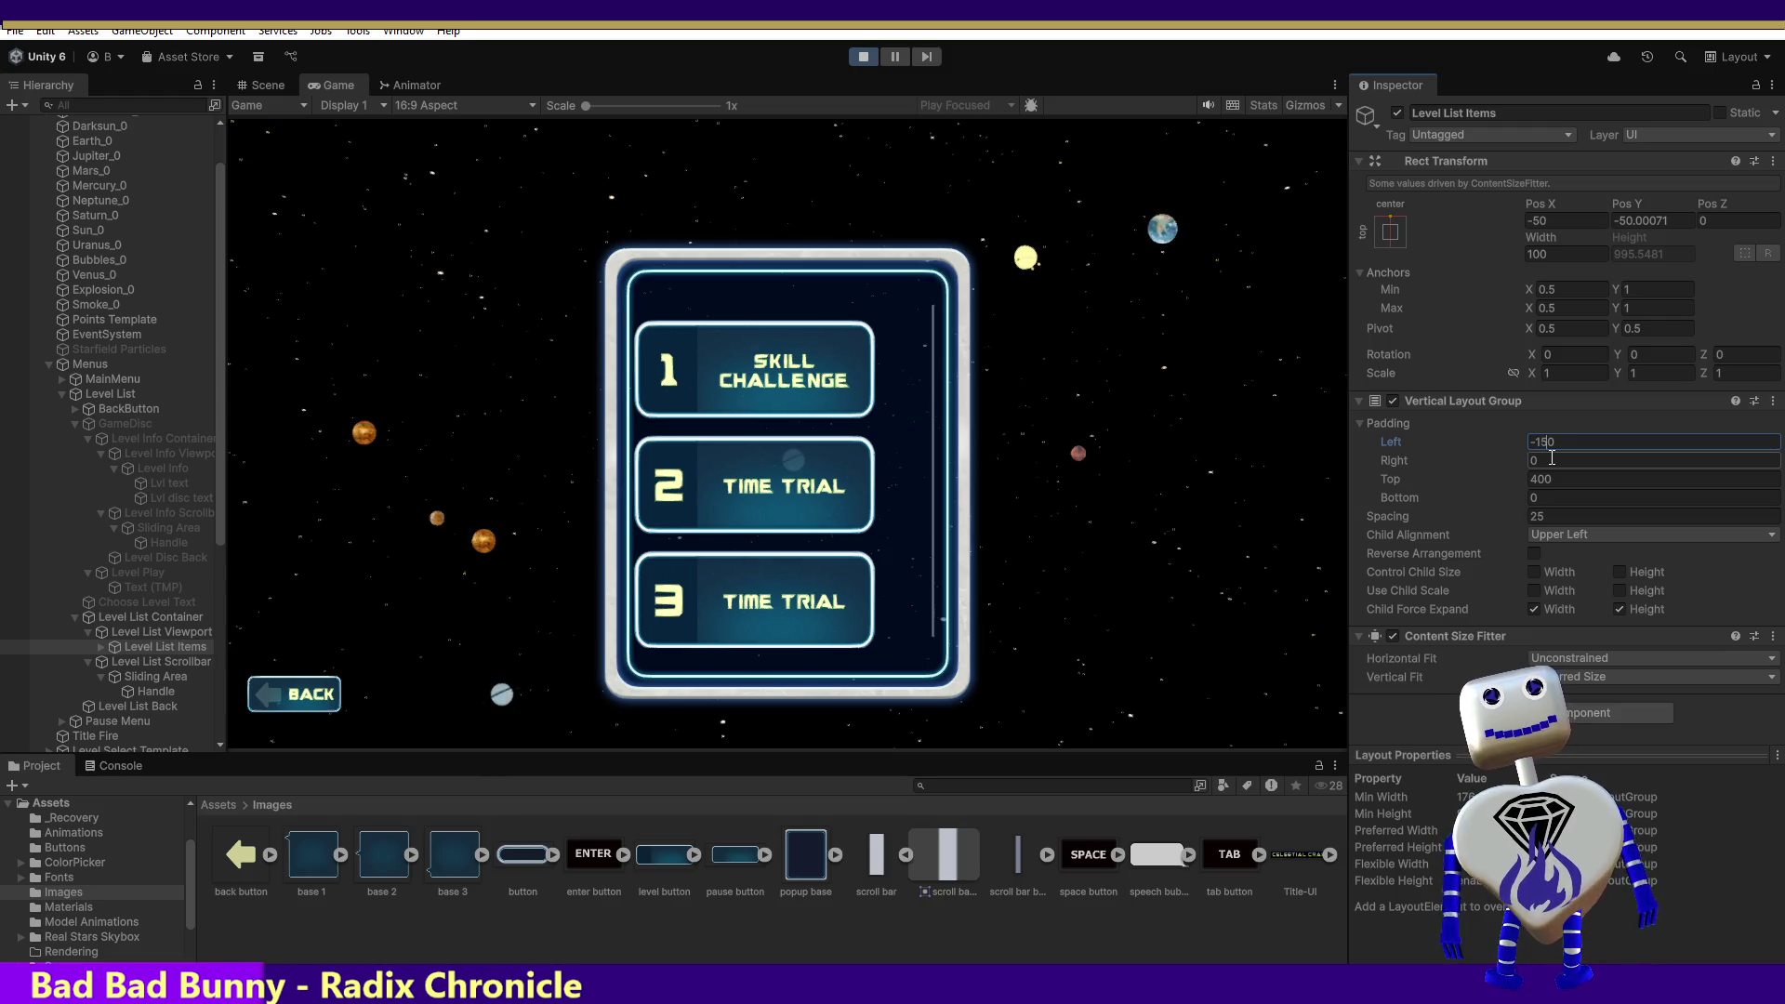
key("BackSpace")
key("BackSpace")
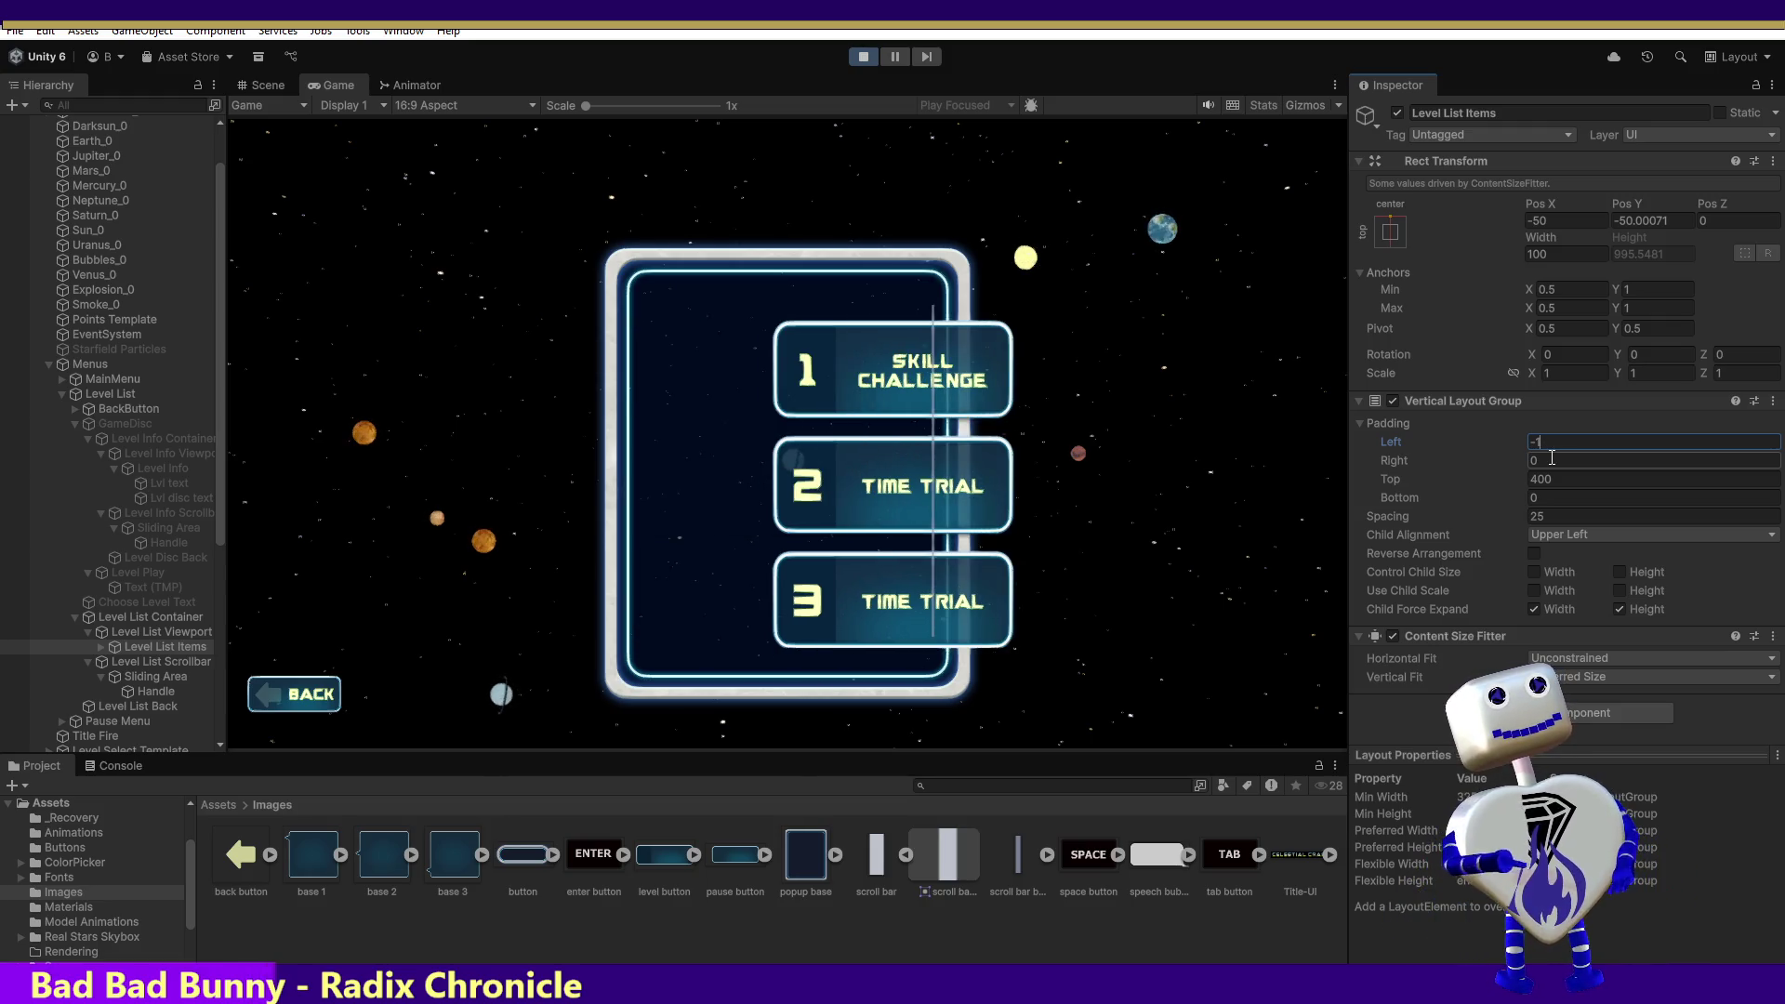
type("25")
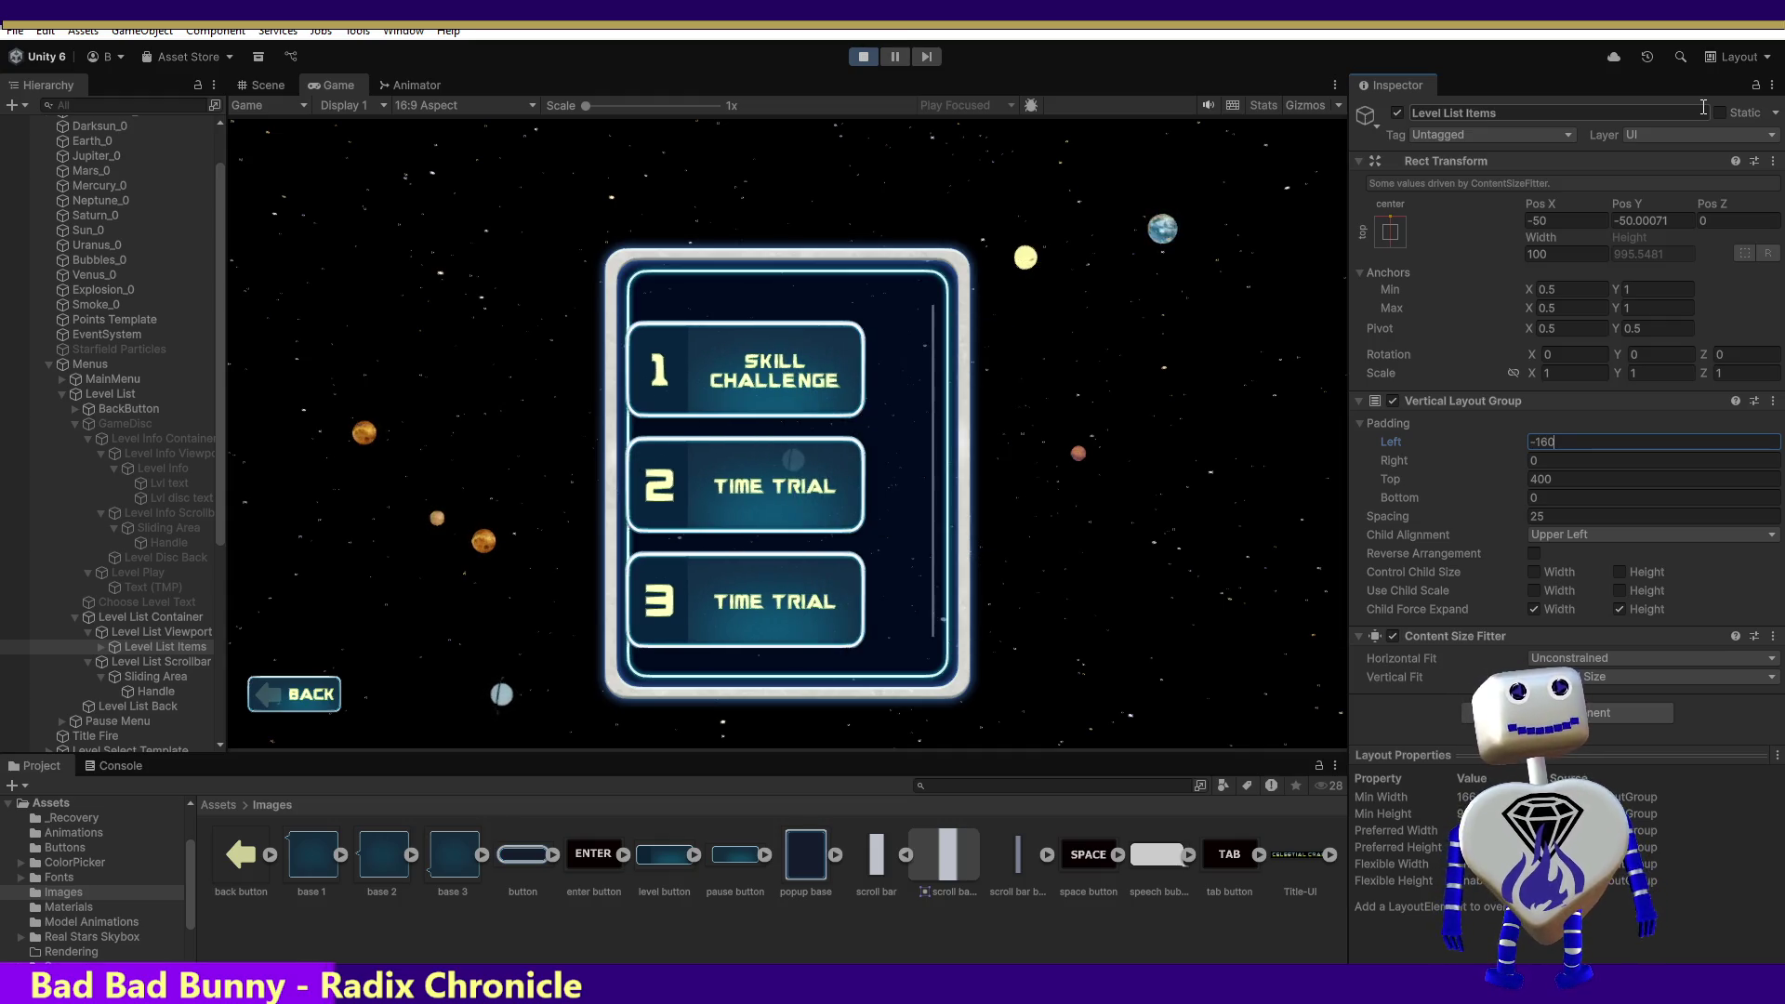
key("BackSpace")
key("BackSpace")
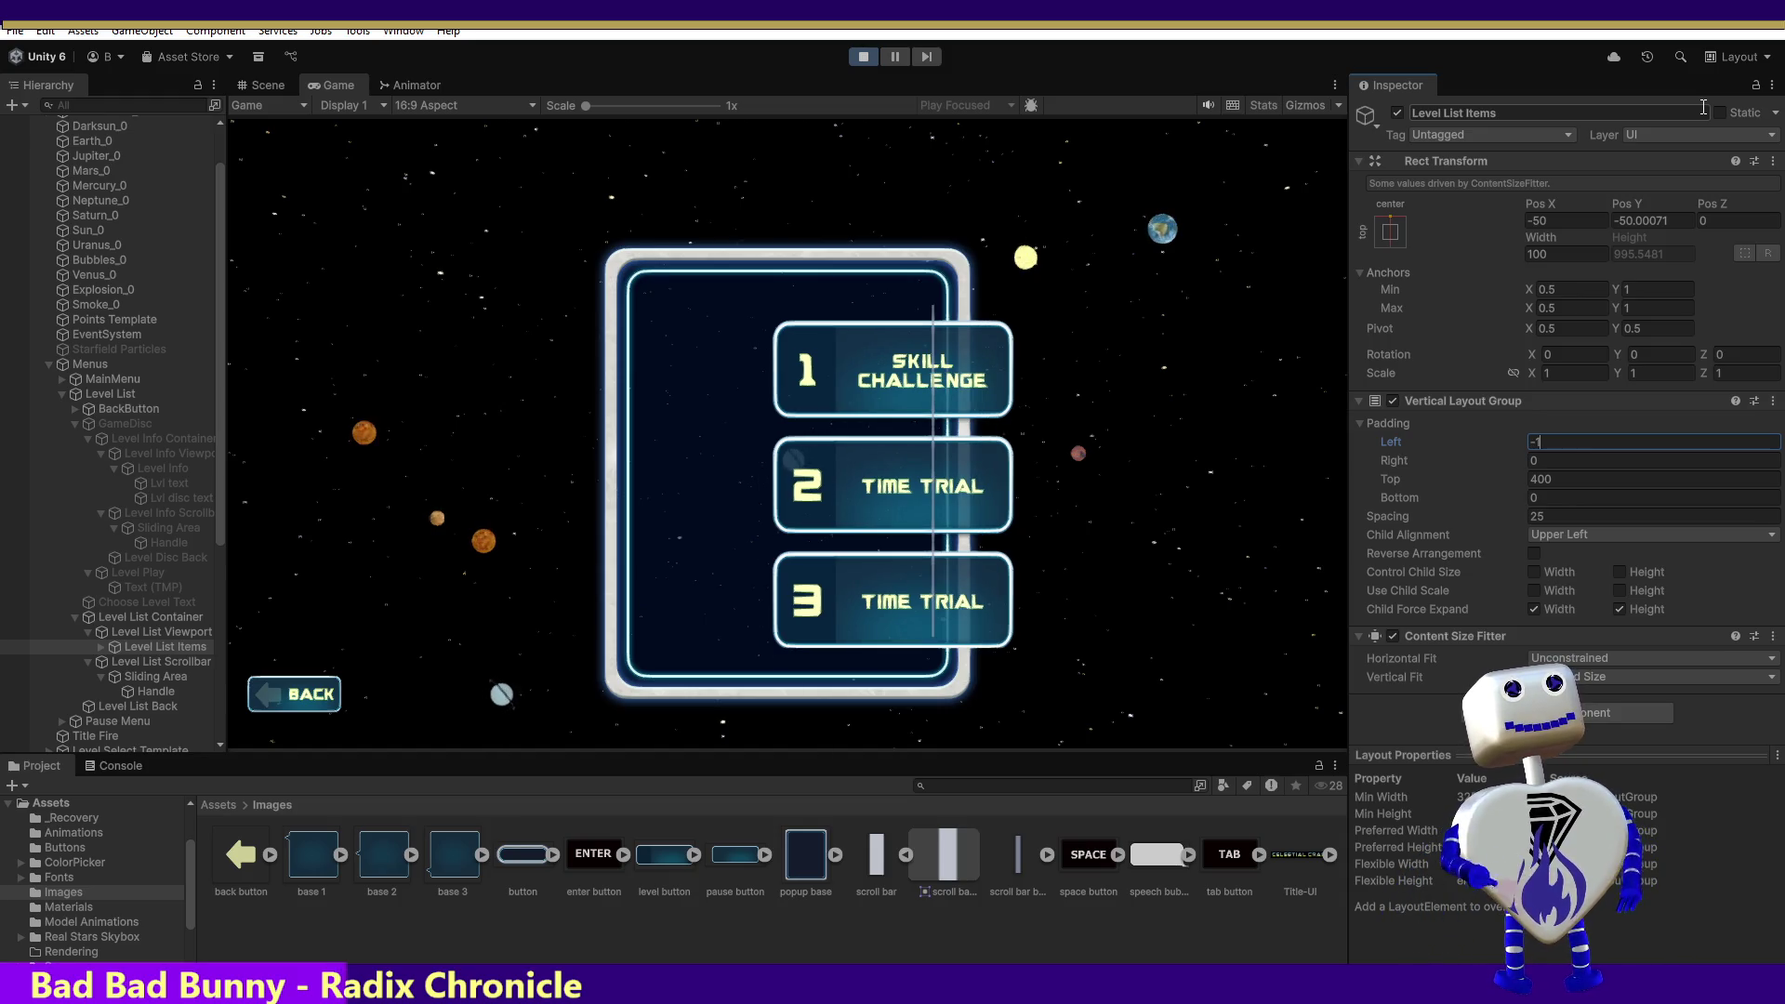
type("15")
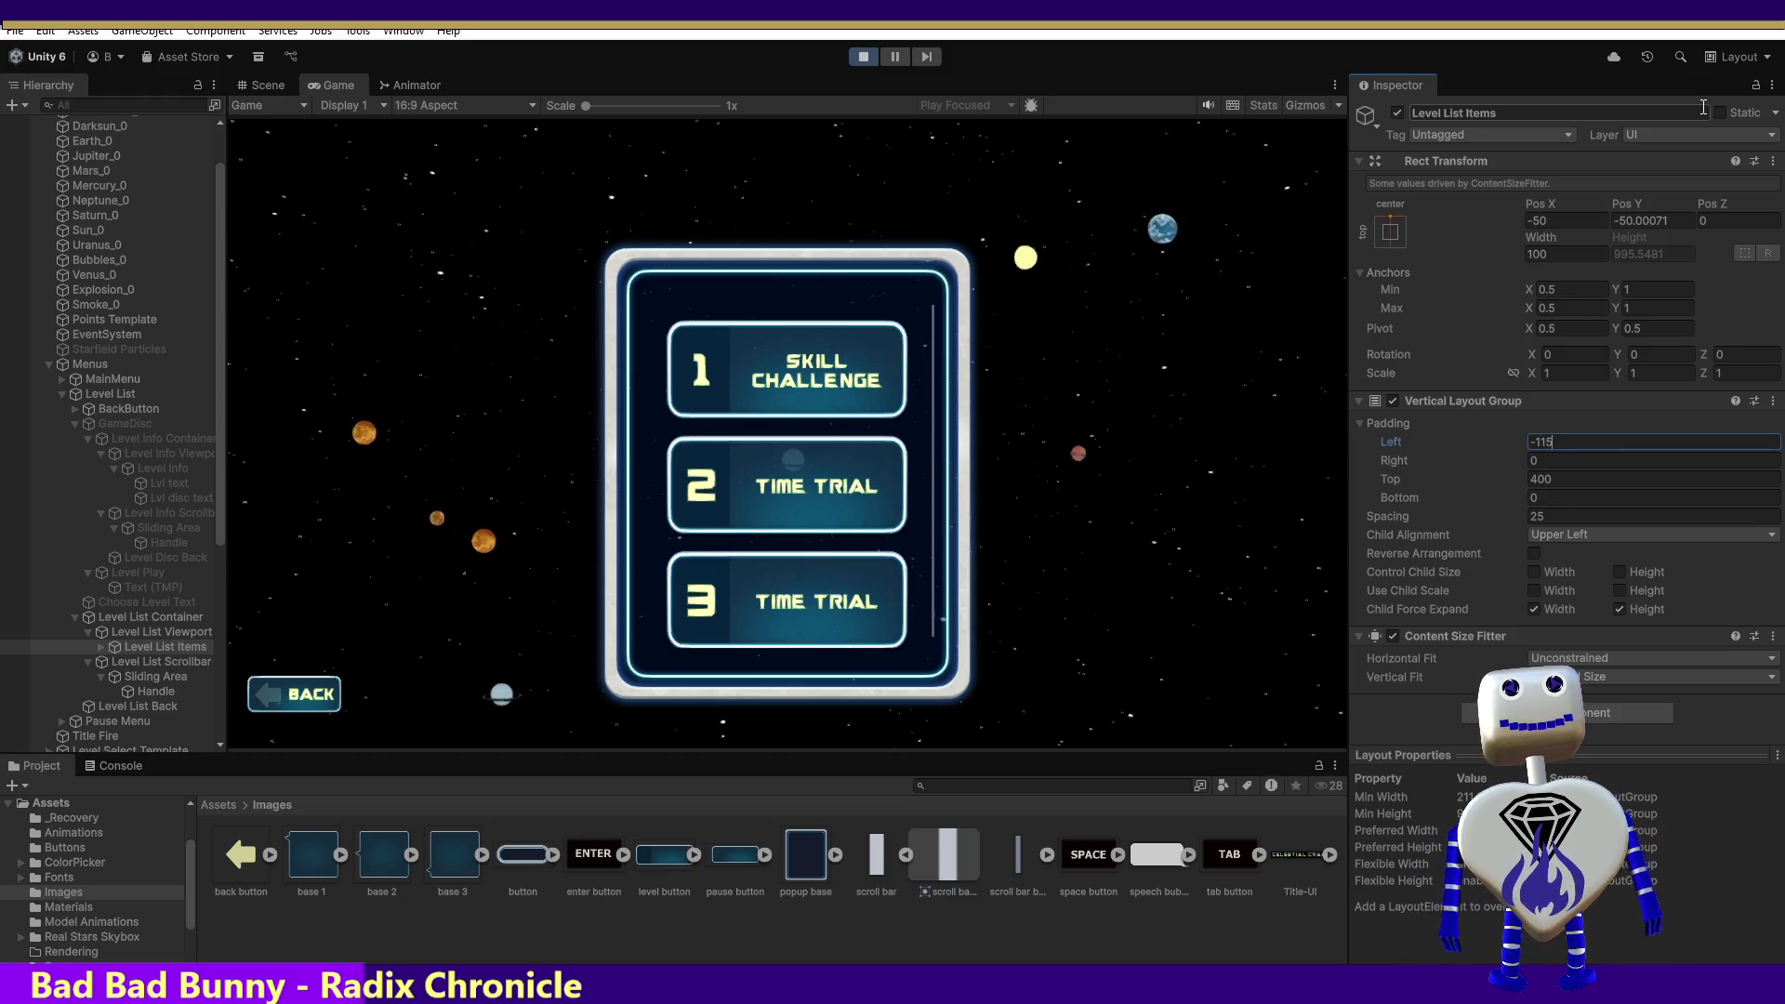
key("BackSpace")
key("BackSpace")
type("25")
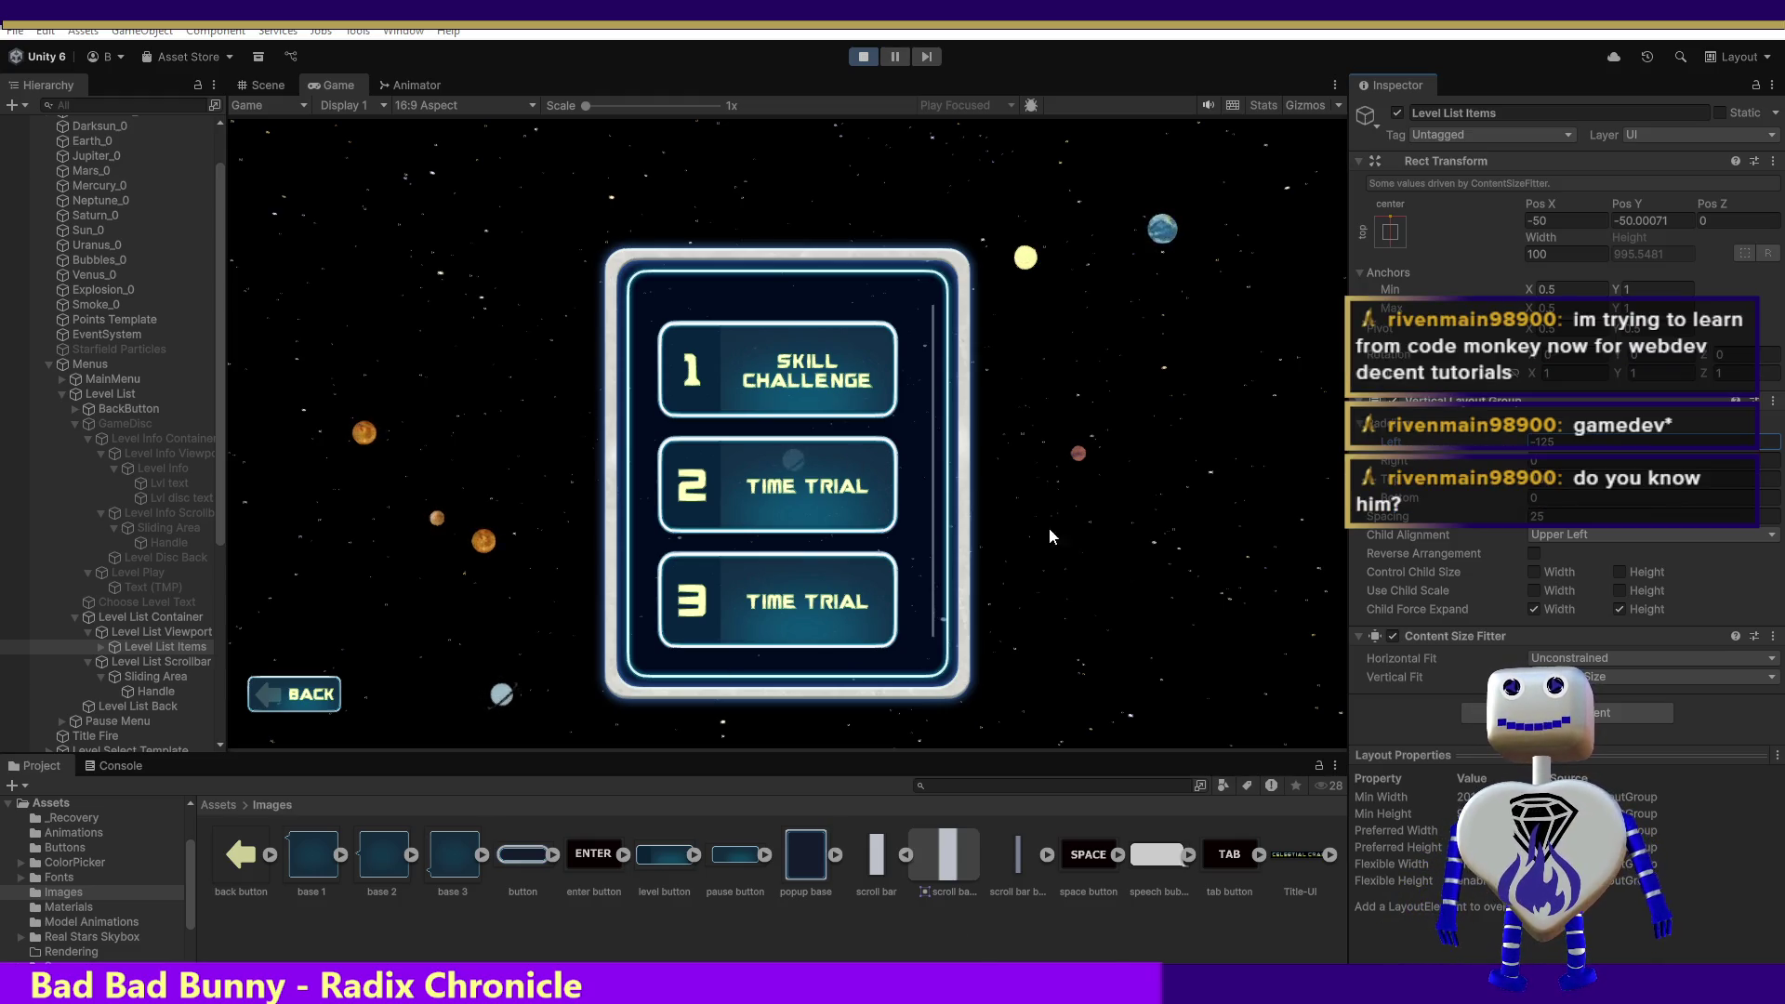
left_click(1556, 443)
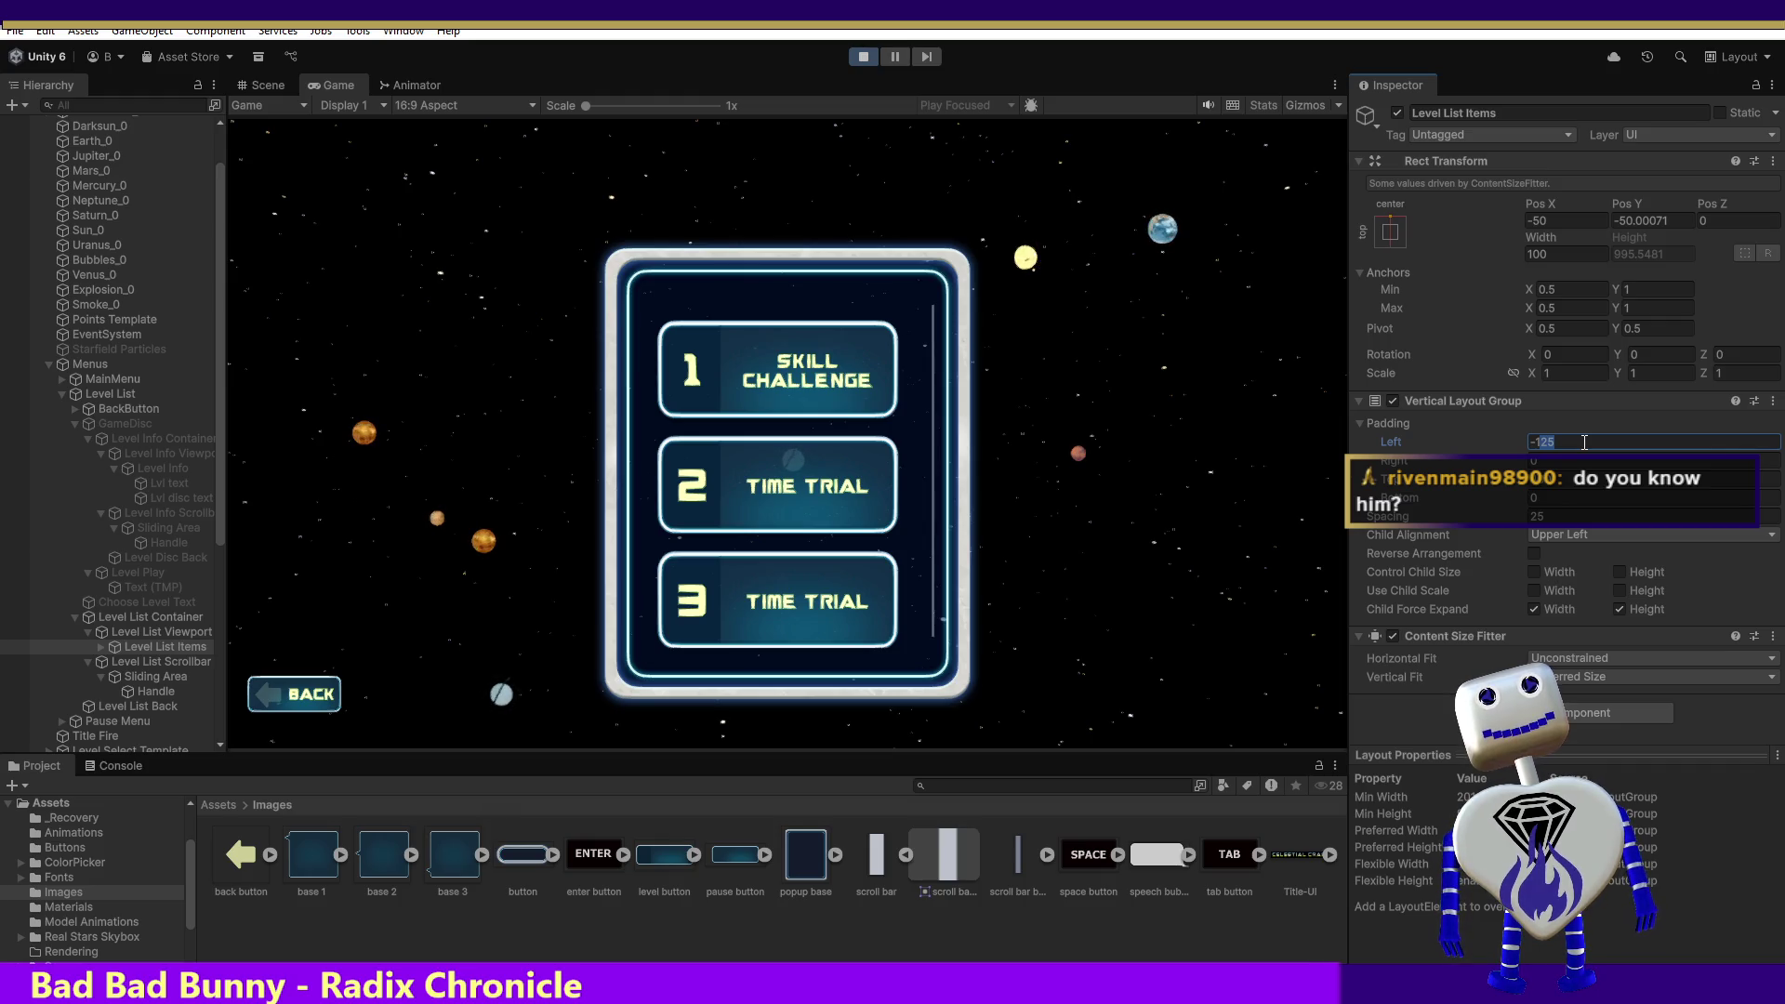
- Try a left padding of -130, then settle Level List Items on -115
type("130")
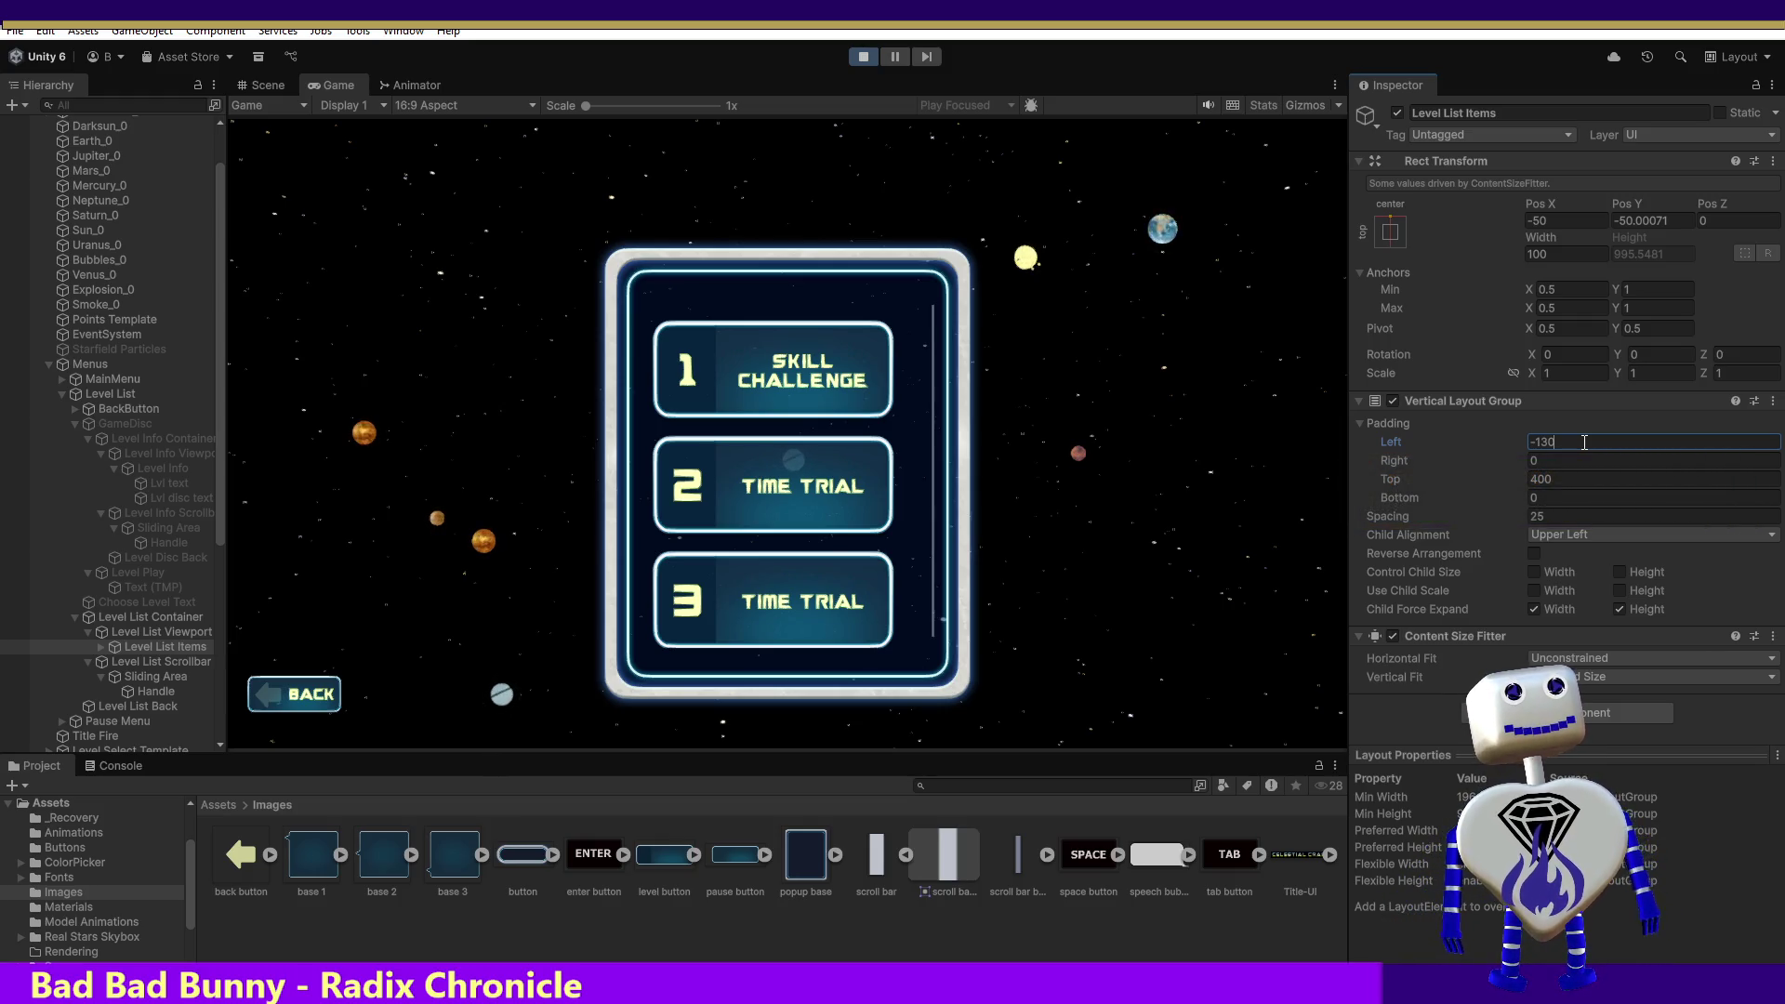
key("BackSpace")
key("BackSpace")
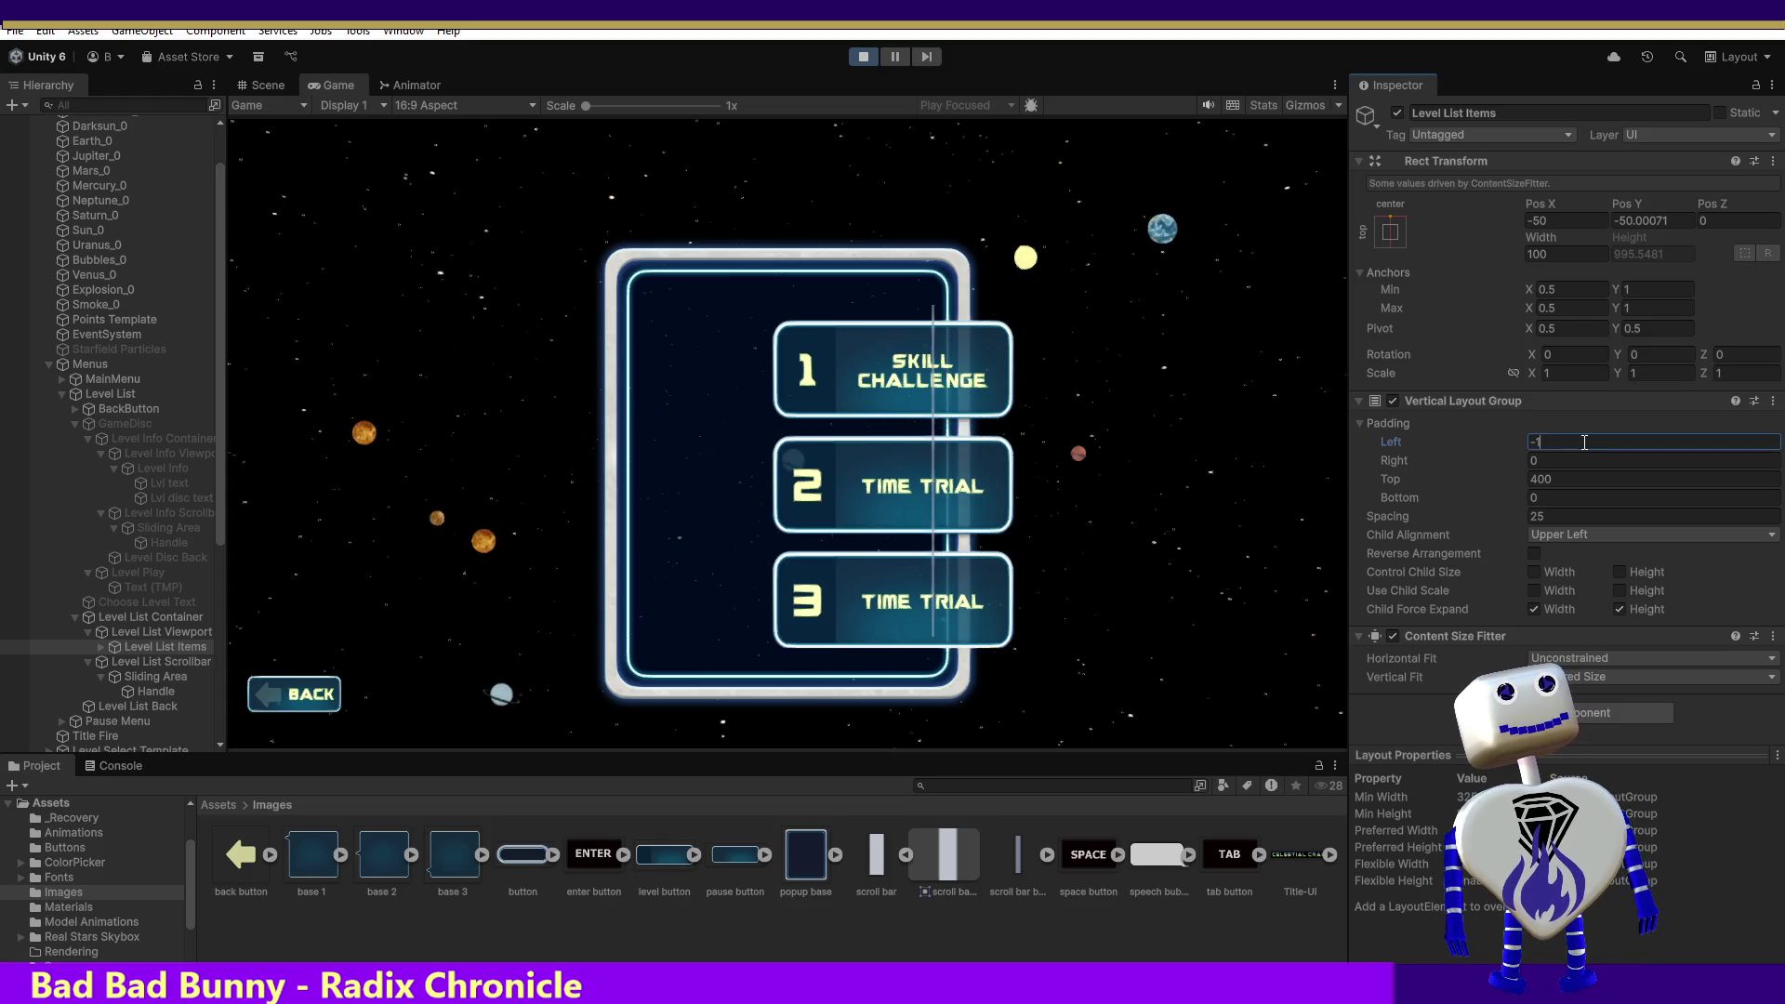
type("1515")
key("BackSpace")
key("BackSpace")
key("BackSpace")
type("5")
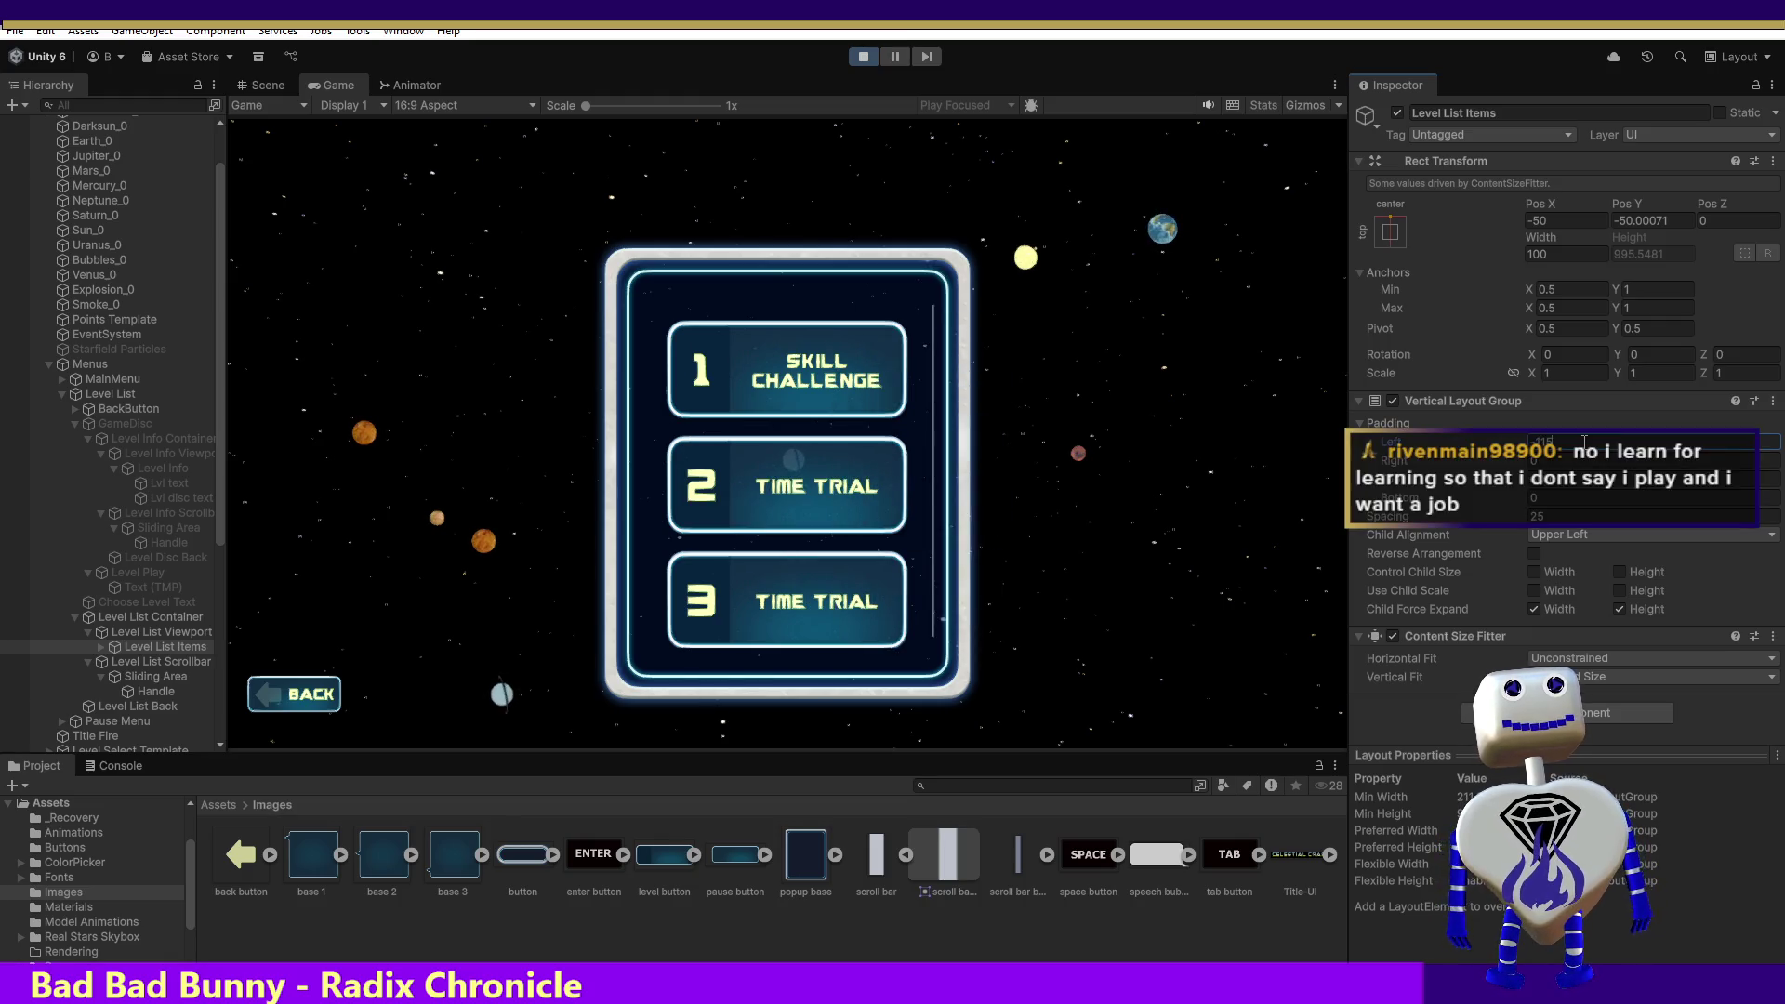